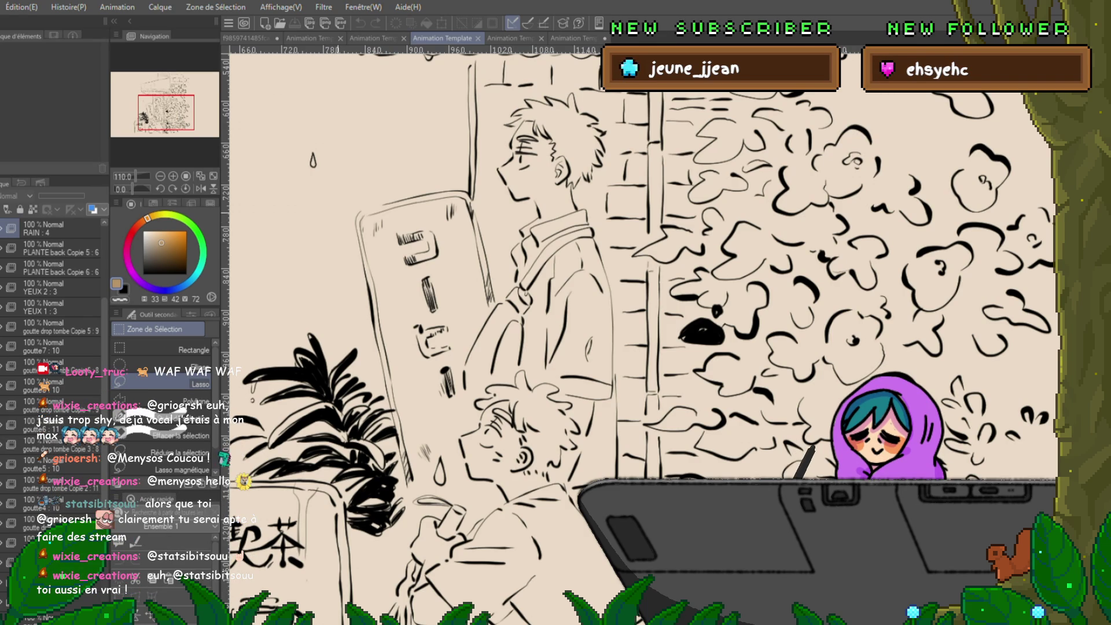
- Switch from the two-character line art file to the 'Animation Template - case manga 3' window-and-cat page
scroll(636, 324, down, 5)
scroll(637, 324, up, 4)
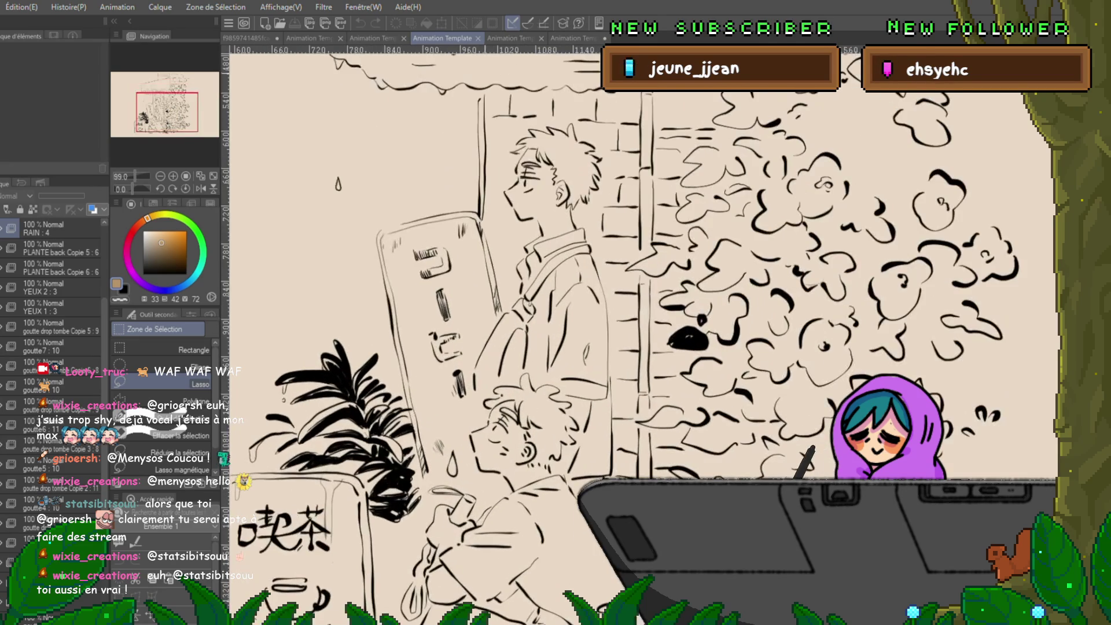
click(573, 38)
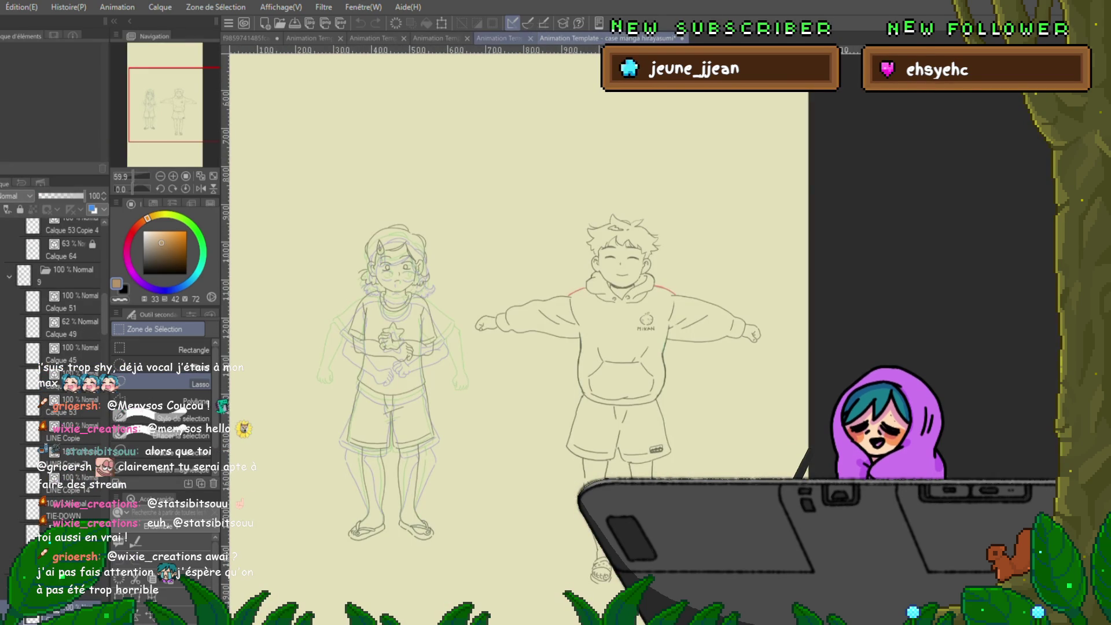
key(ctrl+shift+Tab)
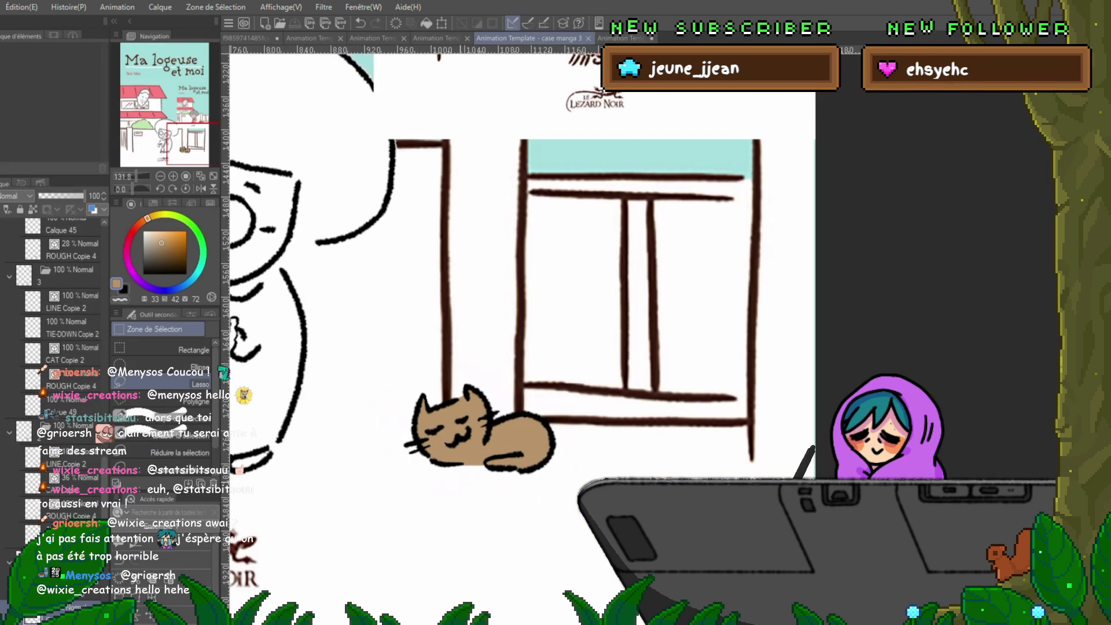
scroll(463, 446, up, 2)
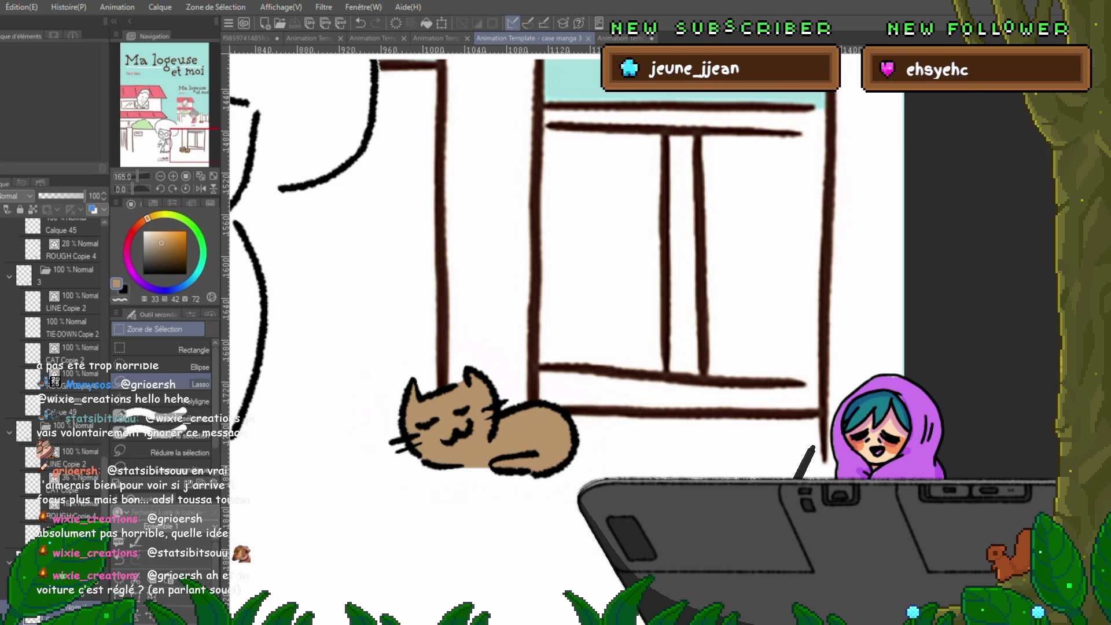
- Flip between neighbouring animation frames to find the one where the cat is uncoloured
key(ctrl+Left)
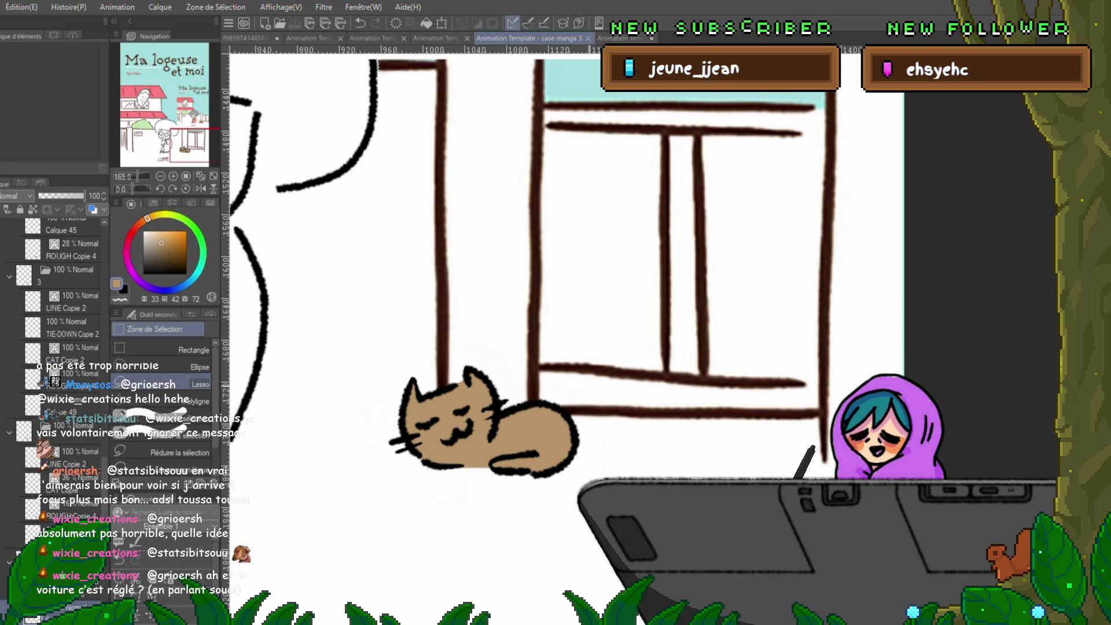
key(ctrl+Left)
key(ctrl+Left)
key(ctrl+Left)
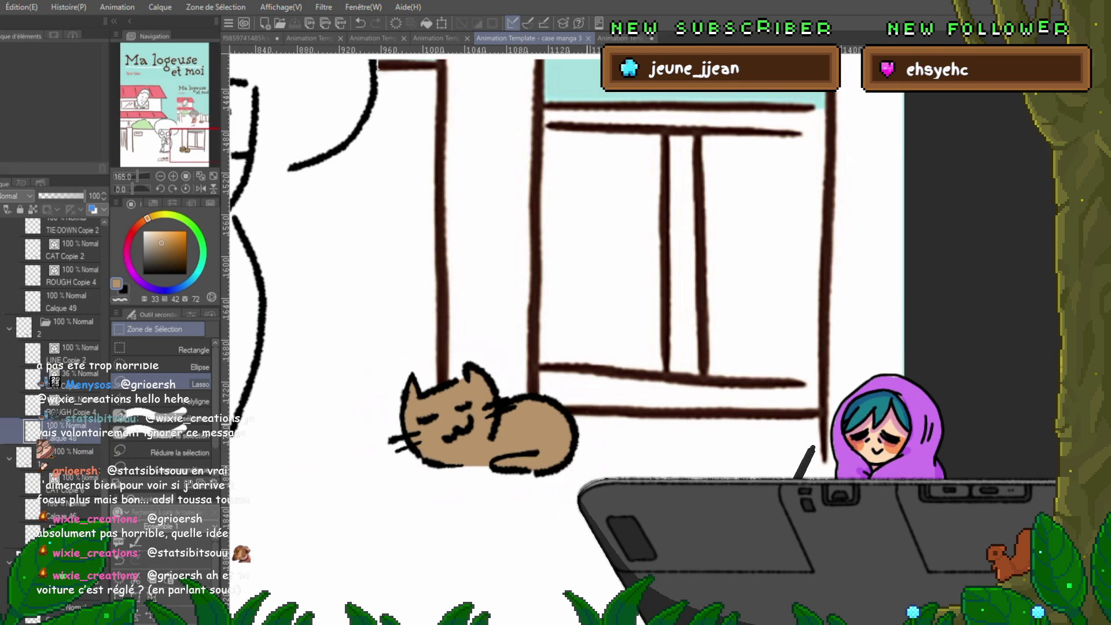
key(ctrl+Left)
key(ctrl+Left)
key(ctrl+Right)
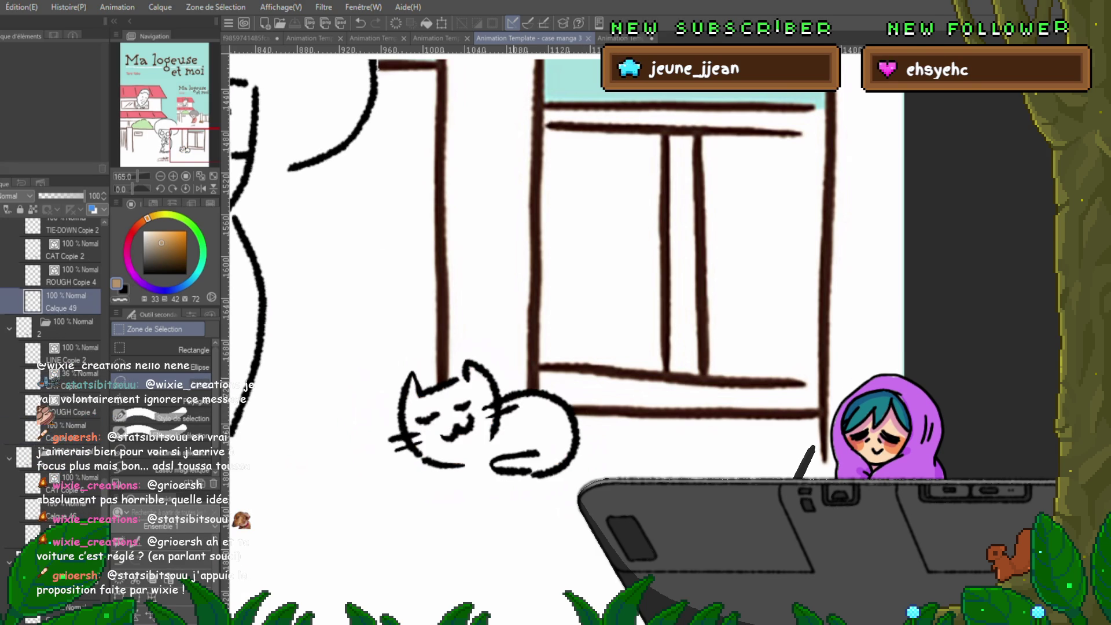
key(ctrl+Right)
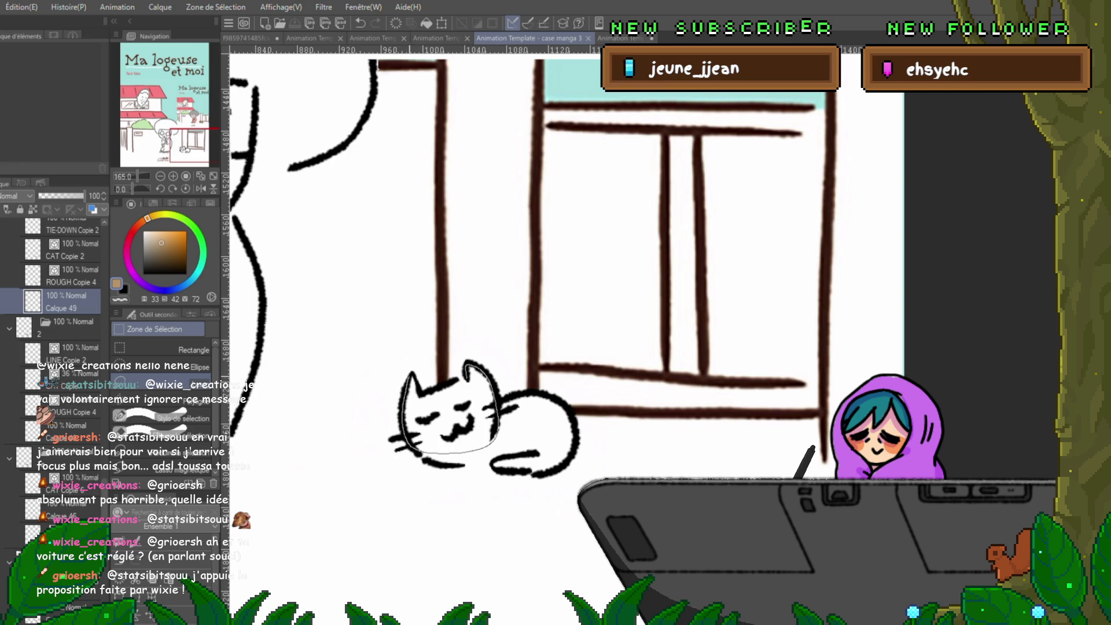
- Fill the cat's head and white body with brown, deselecting after each fill
key(alt+BackSpace)
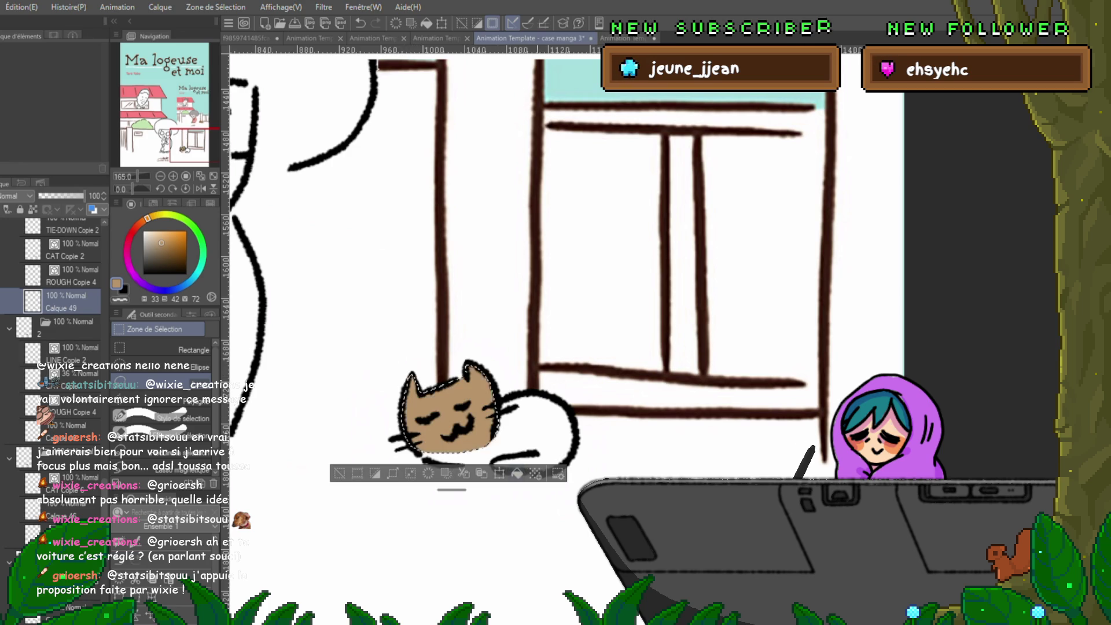
key(ctrl+d)
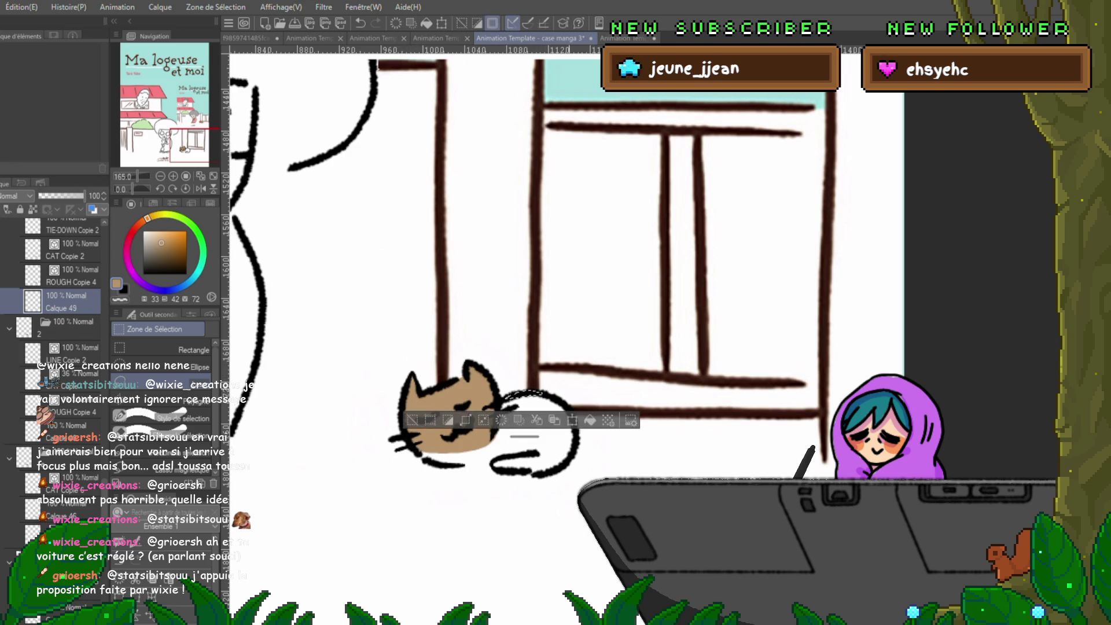
mouse_move(509, 398)
mouse_down()
mouse_move(568, 412)
mouse_move(574, 434)
mouse_up()
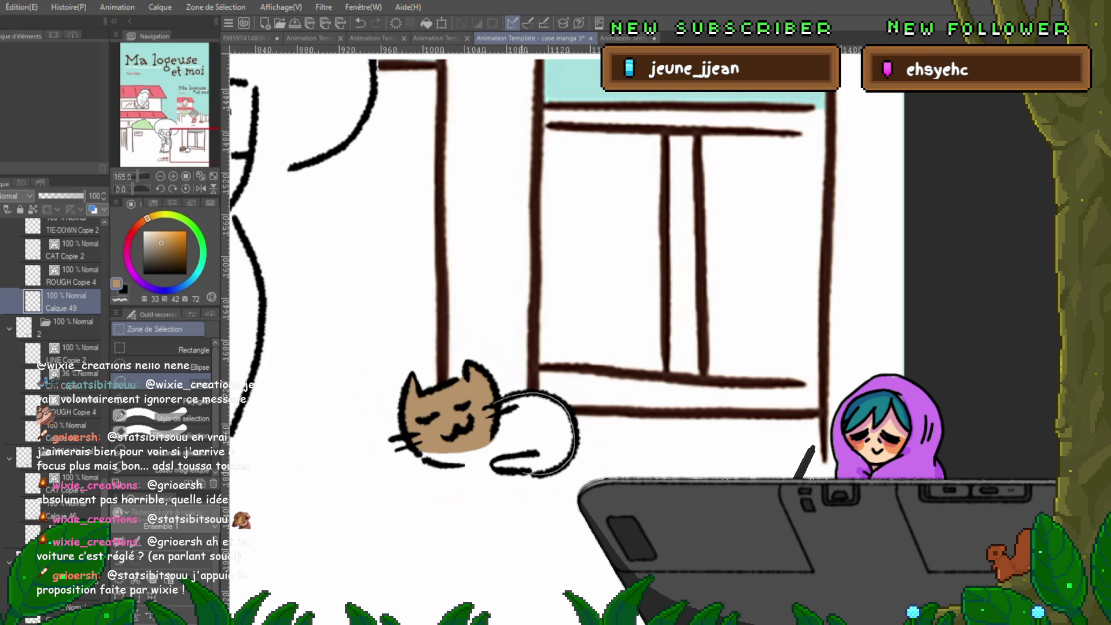
drag(519, 476, 492, 463)
key(alt+BackSpace)
key(ctrl+d)
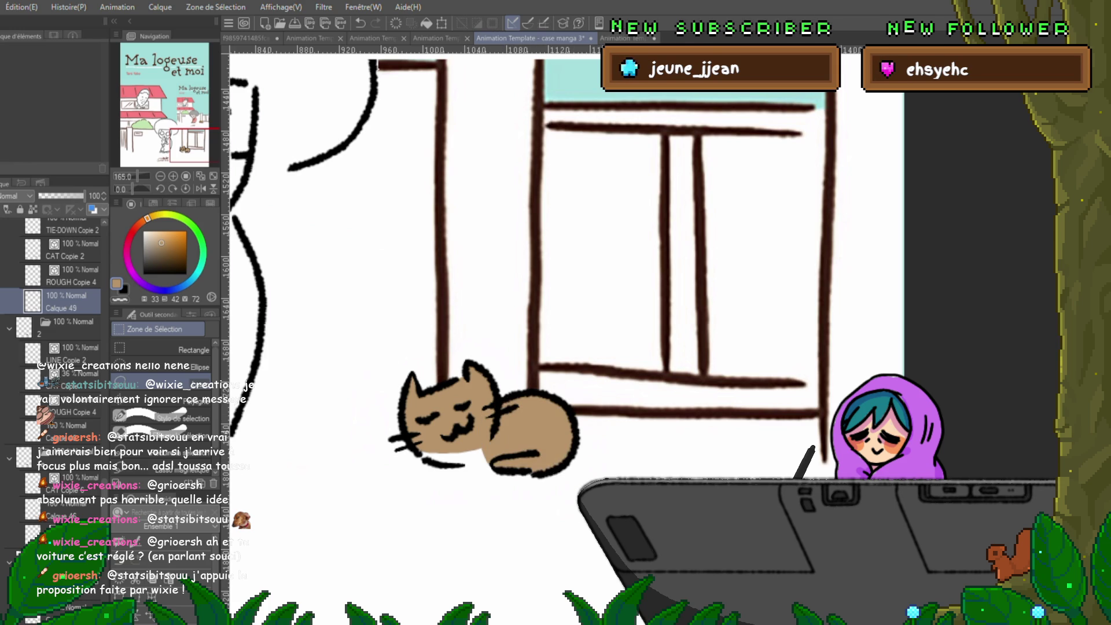
scroll(568, 267, down, 1)
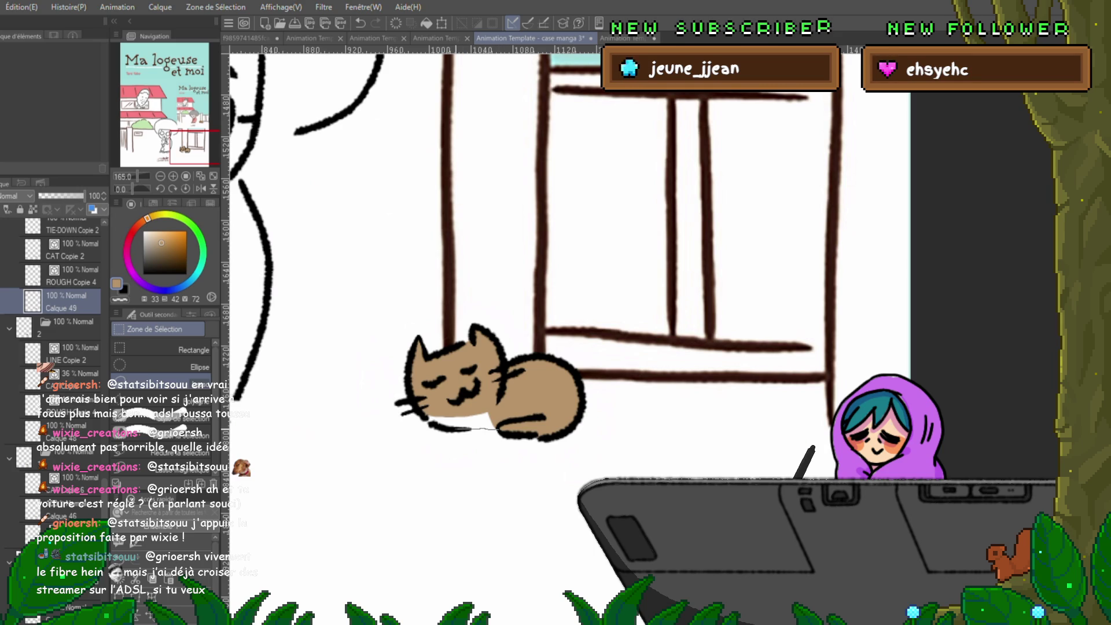
- Fill the white gap under the cat brown, undoing and redoing edits to check the result
mouse_move(498, 430)
mouse_down()
mouse_move(475, 403)
mouse_move(429, 408)
mouse_up()
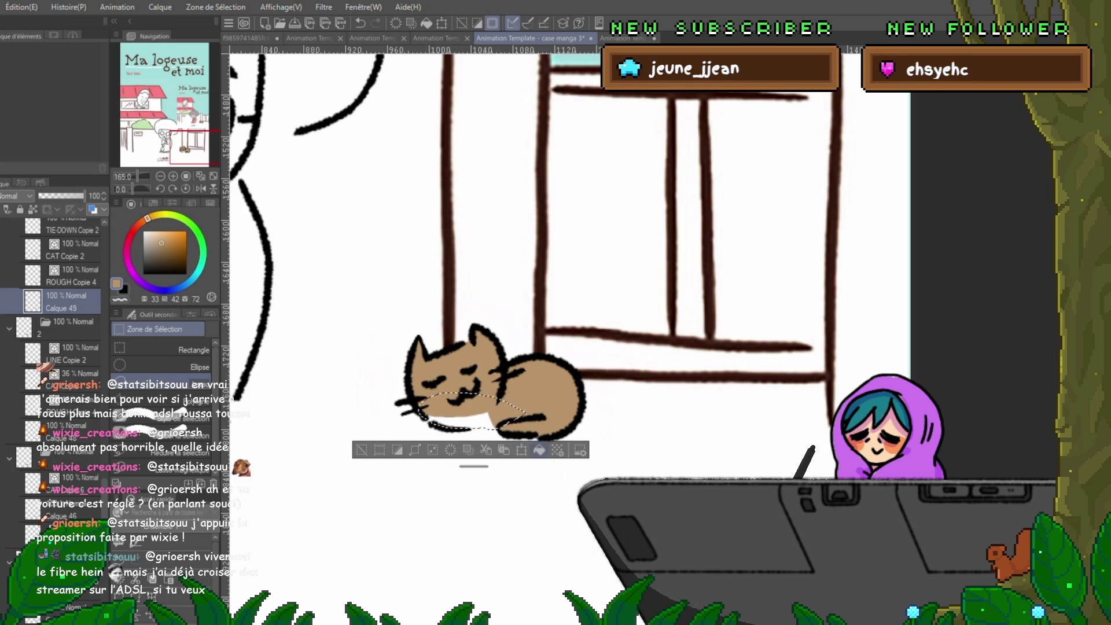
key(alt+BackSpace)
key(ctrl+d)
key(ctrl+z)
key(ctrl+z)
key(ctrl+z)
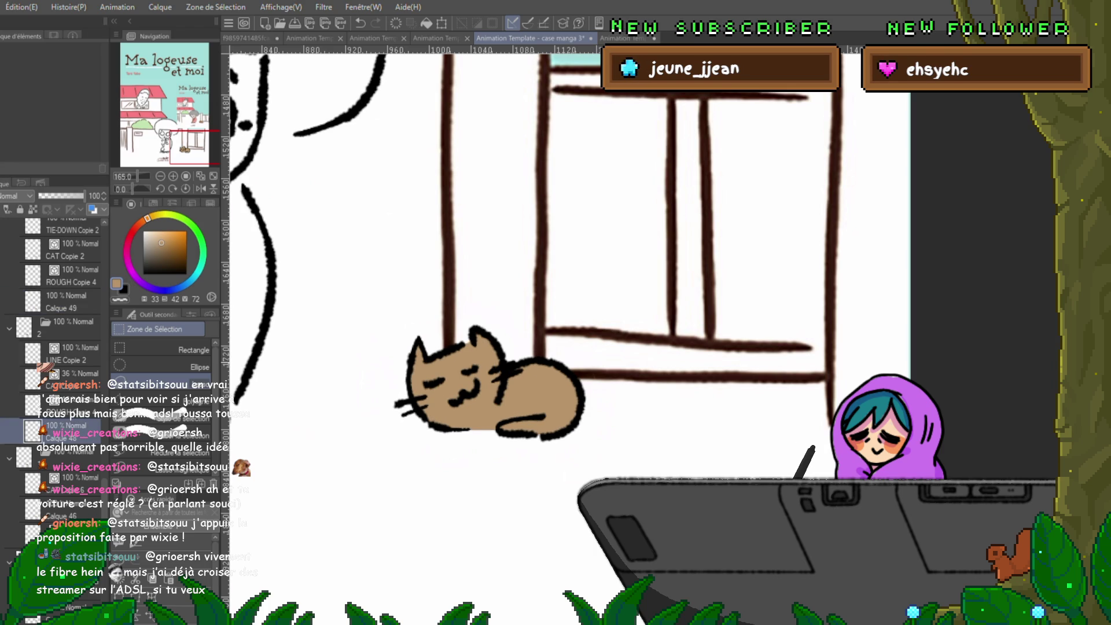
key(ctrl+z)
key(ctrl+z)
key(ctrl+z)
key(ctrl+z)
key(ctrl+z)
key(ctrl+z)
key(ctrl+y)
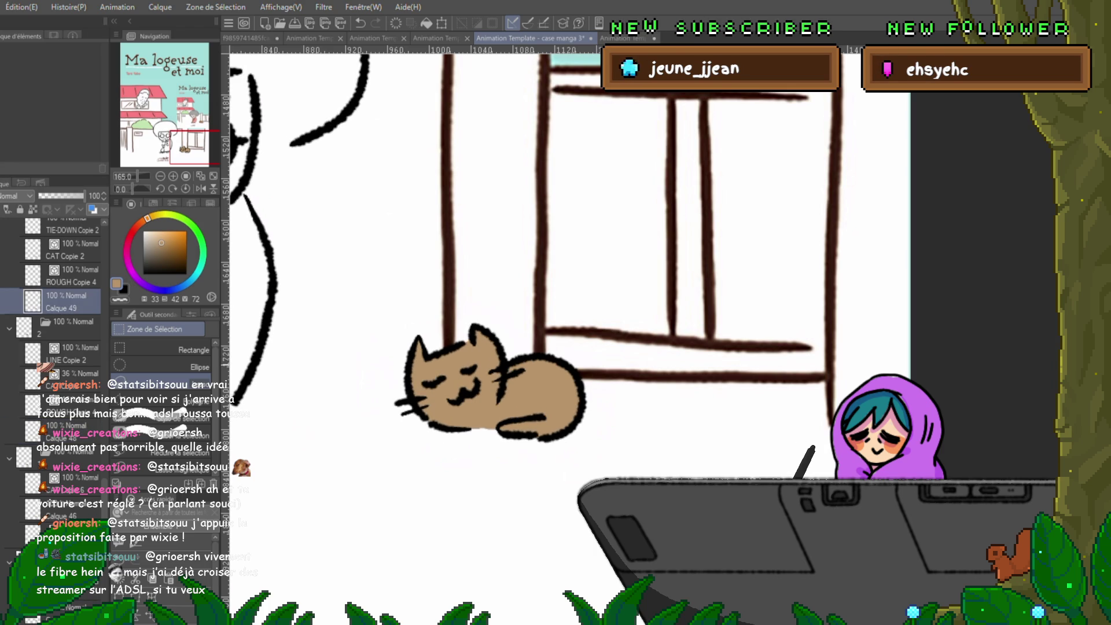
key(ctrl+y)
key(ctrl+z)
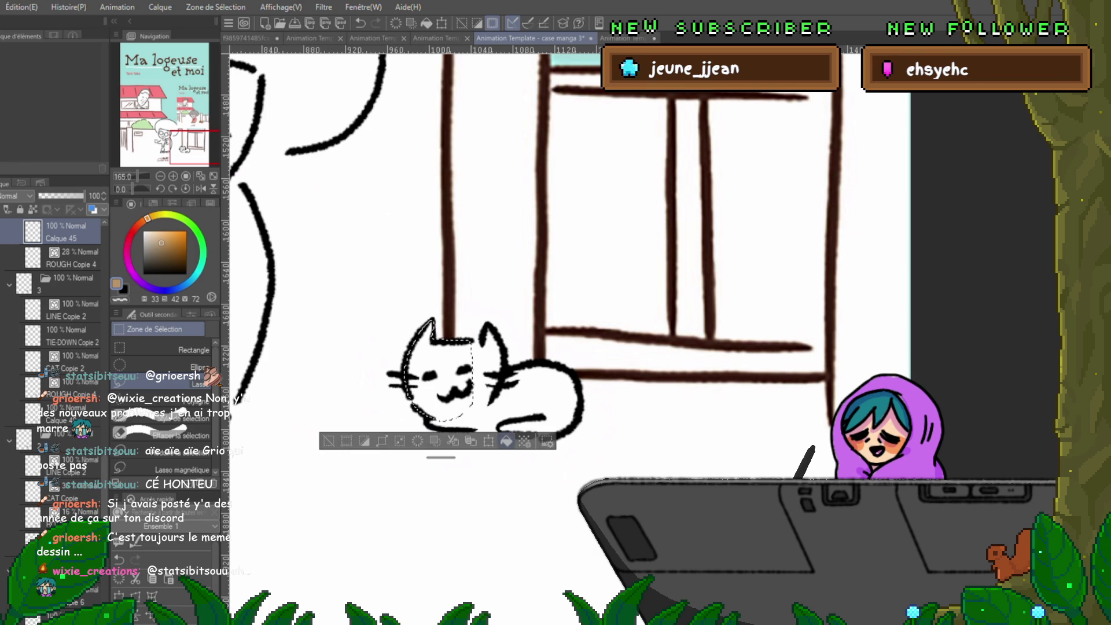
- Fill both halves of the cat's head and its body tan
key(alt+BackSpace)
key(ctrl+d)
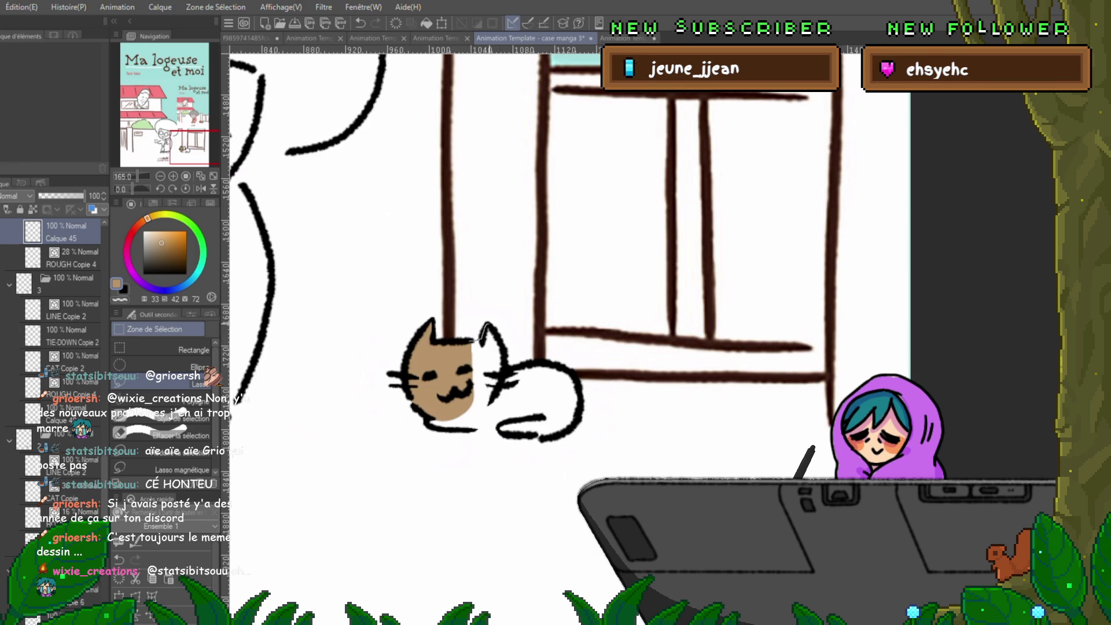
mouse_move(489, 338)
mouse_down()
mouse_move(504, 388)
mouse_move(487, 340)
mouse_up()
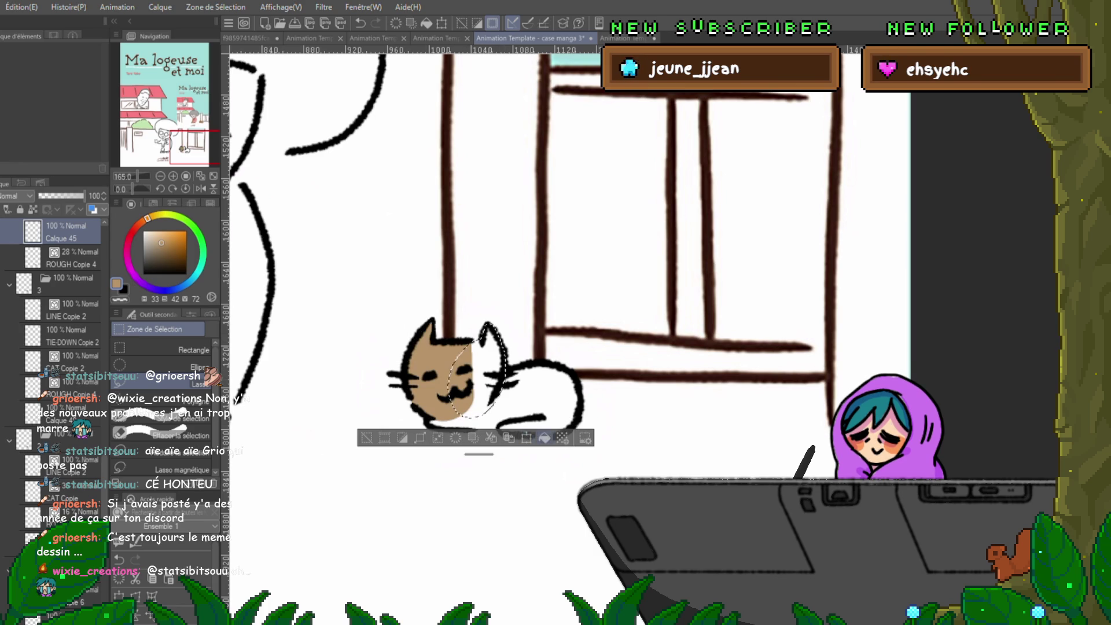
key(alt+BackSpace)
key(ctrl+d)
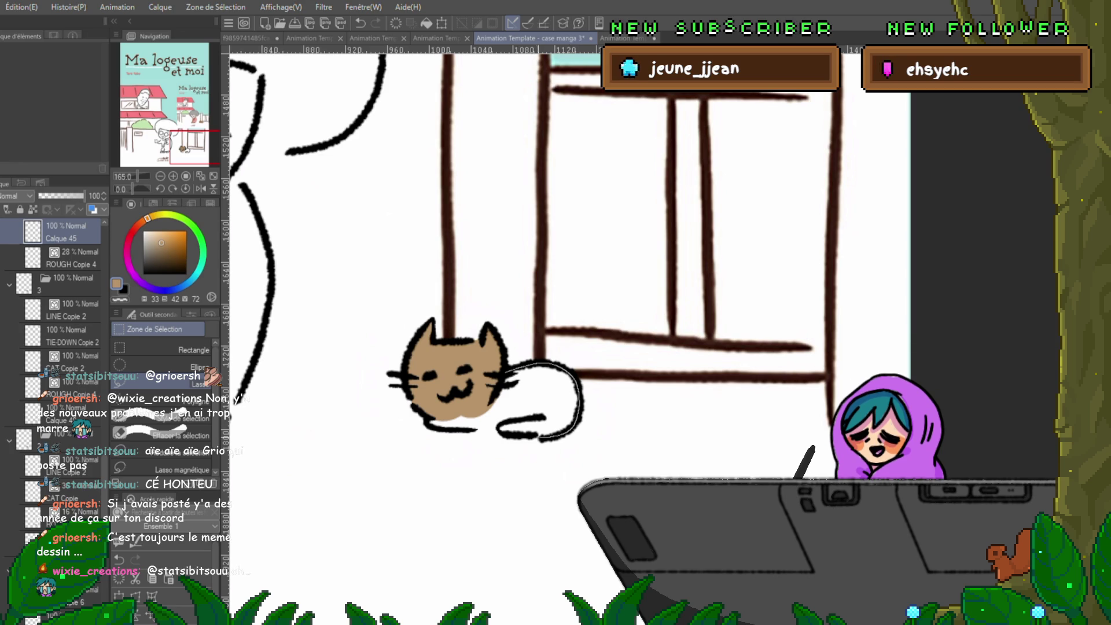
key(alt+BackSpace)
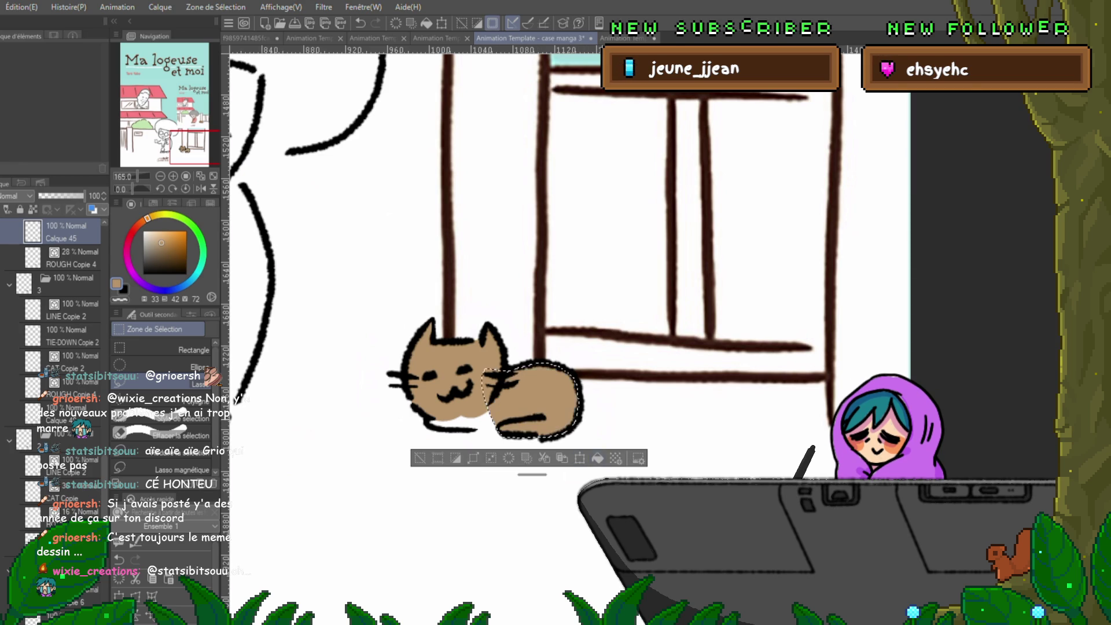
key(ctrl+d)
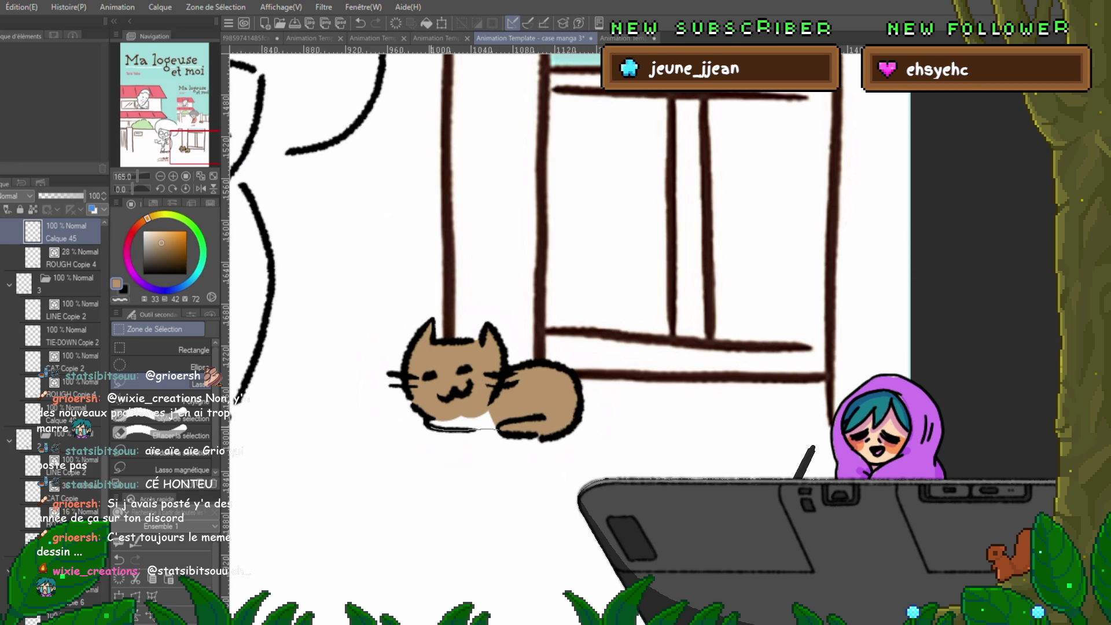
- Fill the chin area tan, then move to the next frame where the cat is white
drag(497, 430, 466, 368)
key(alt+BackSpace)
key(ctrl+d)
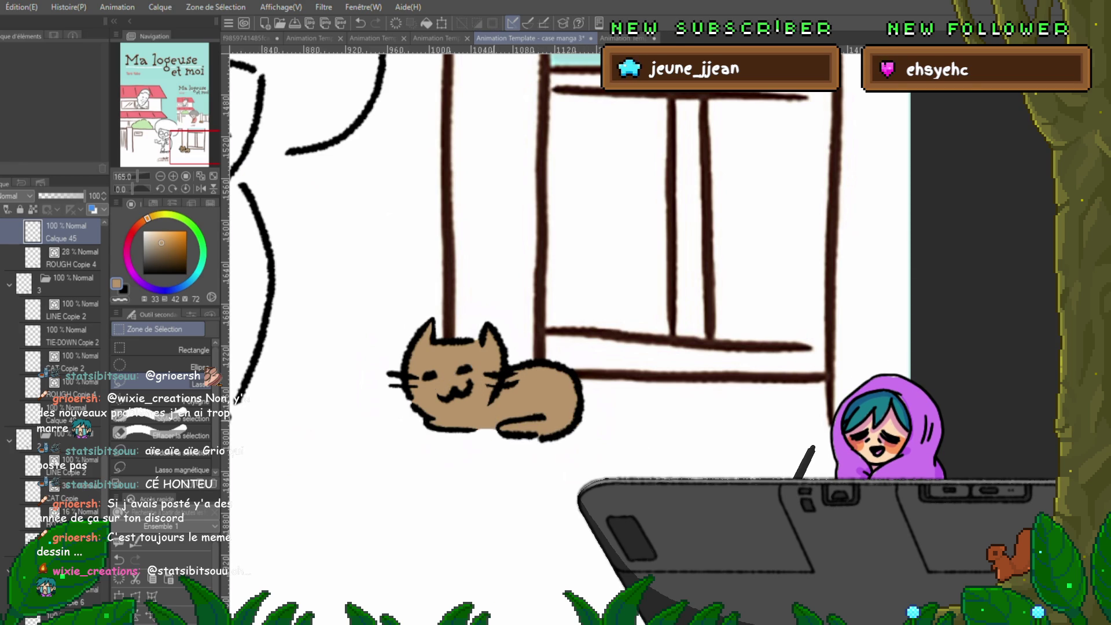
drag(492, 425, 493, 423)
key(ctrl+d)
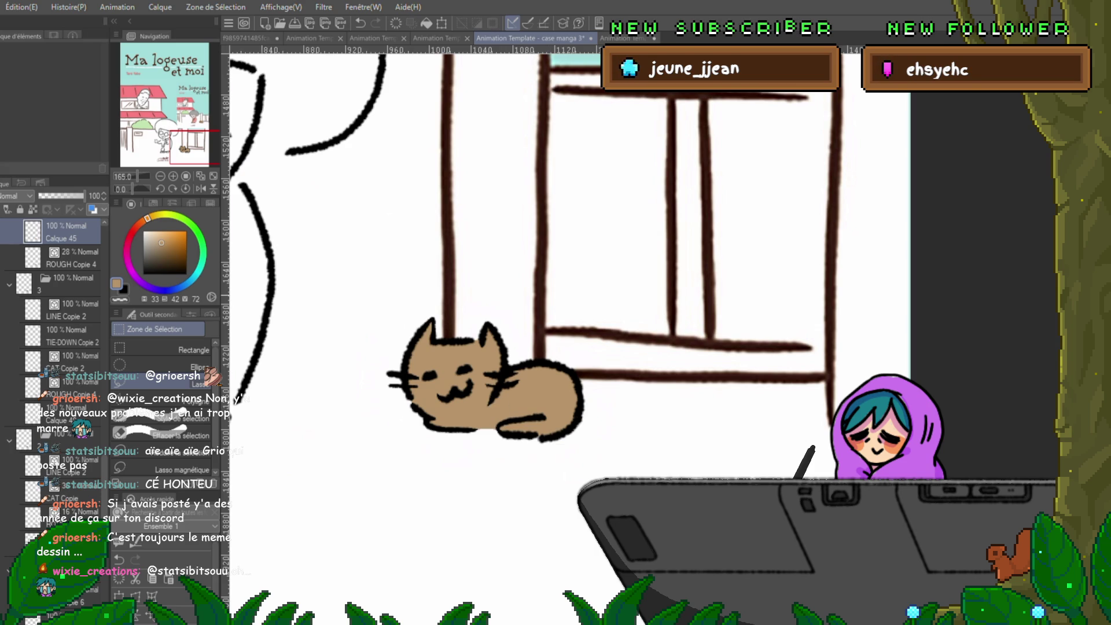
key(Right)
key(Left)
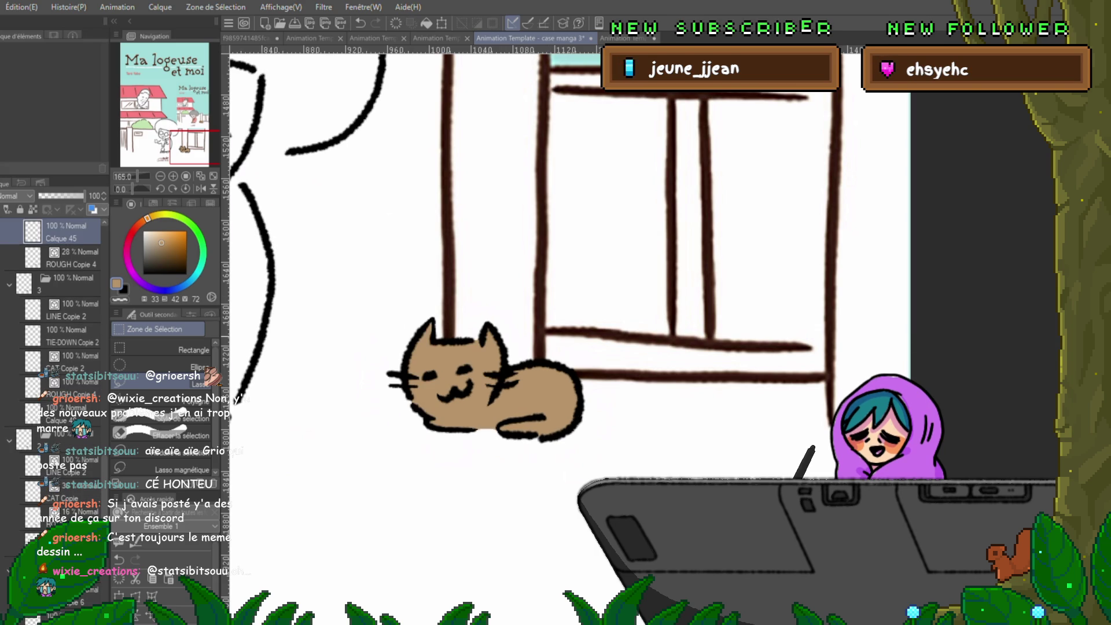
key(Right)
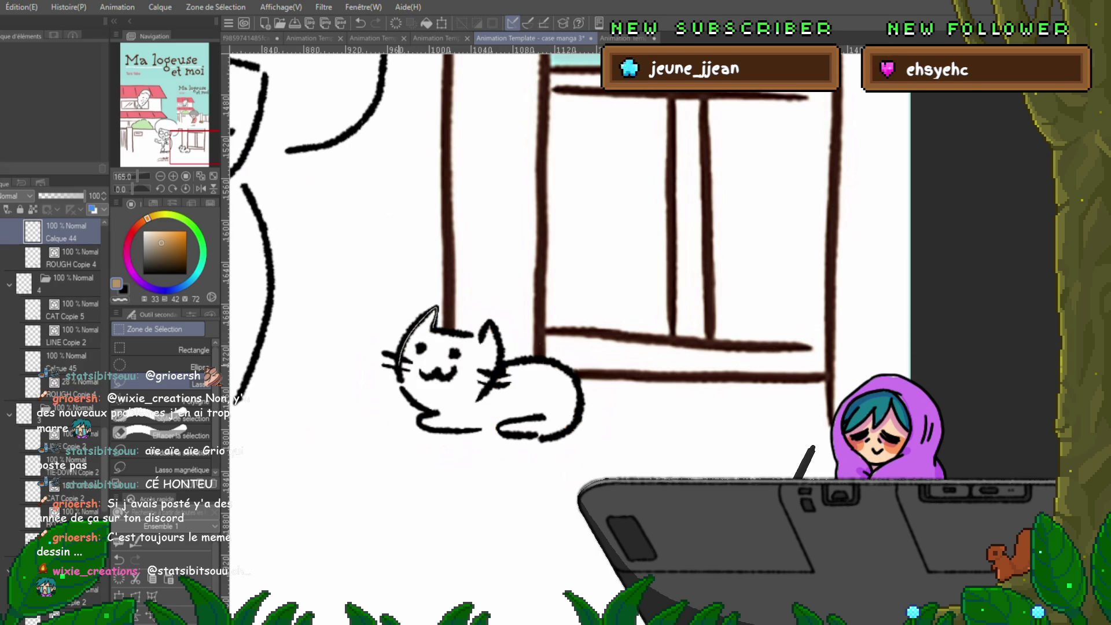
- Fill the cat's head and right ear with tan on the new frame
mouse_move(482, 400)
mouse_down()
mouse_move(481, 336)
mouse_move(440, 310)
mouse_up()
key(alt+BackSpace)
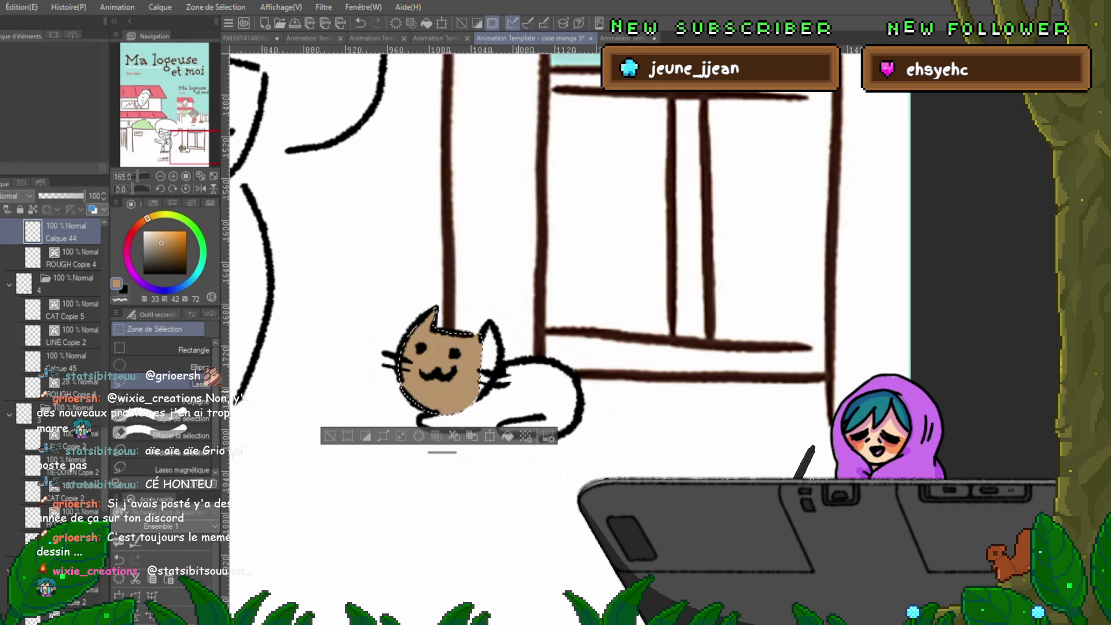
key(ctrl+d)
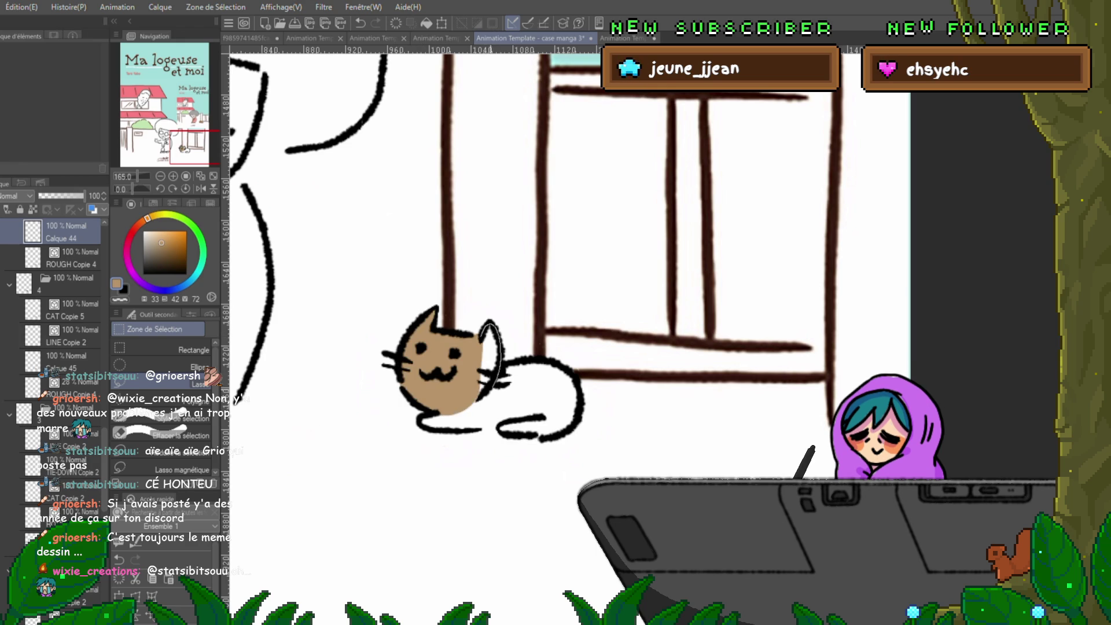
drag(479, 351, 499, 353)
key(alt+BackSpace)
key(ctrl+d)
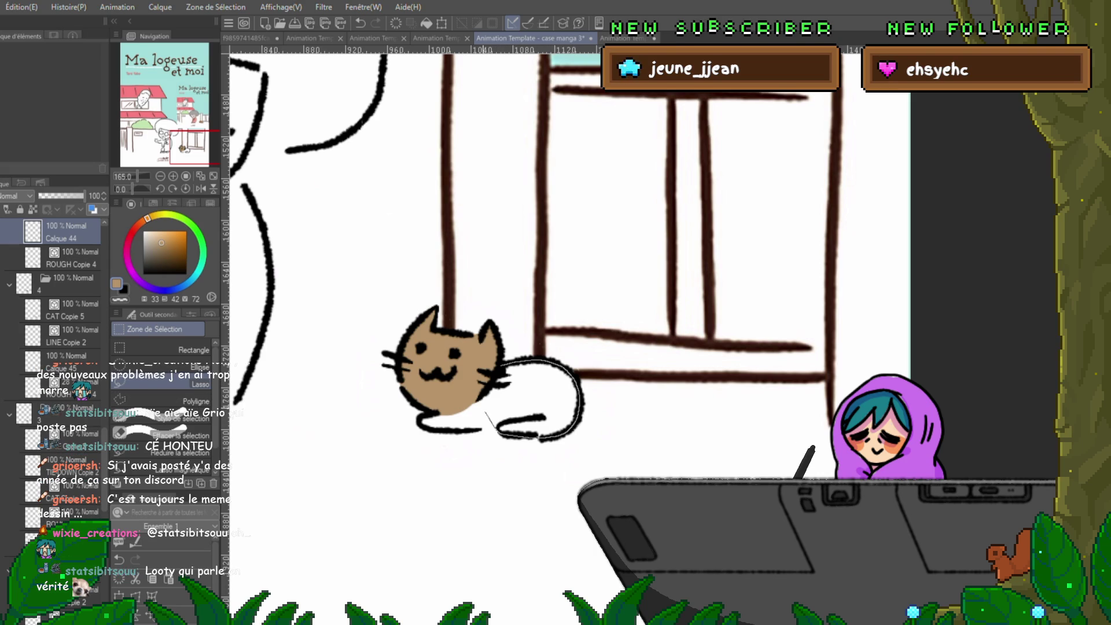
- Fill the cat's body and remaining belly area tan
drag(484, 365, 486, 431)
key(alt+Delete)
key(ctrl+d)
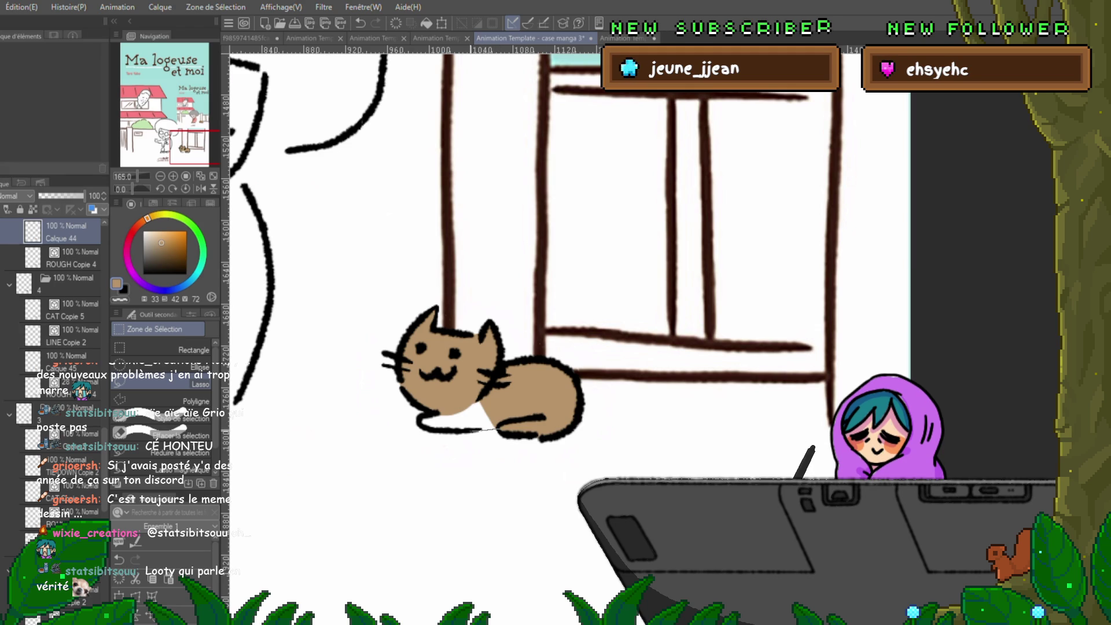
mouse_move(418, 427)
mouse_down()
mouse_move(479, 391)
mouse_move(498, 429)
mouse_up()
drag(419, 428, 497, 430)
key(ctrl+d)
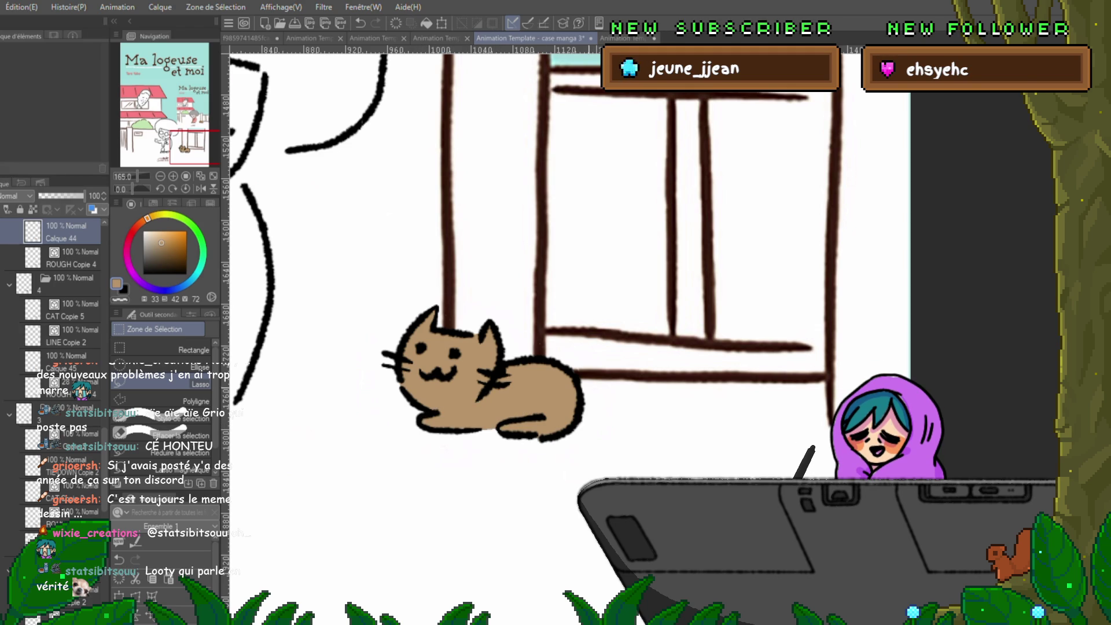
- Compare the cat across neighbouring frames, then save the animation file
key(Right)
key(Left)
key(Right)
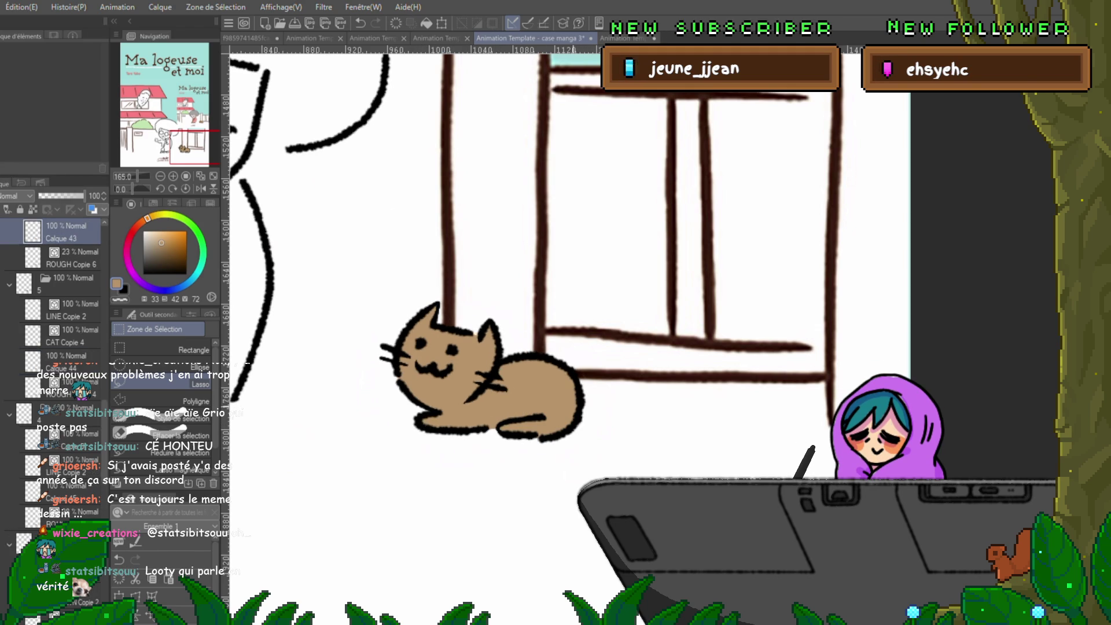
key(Left)
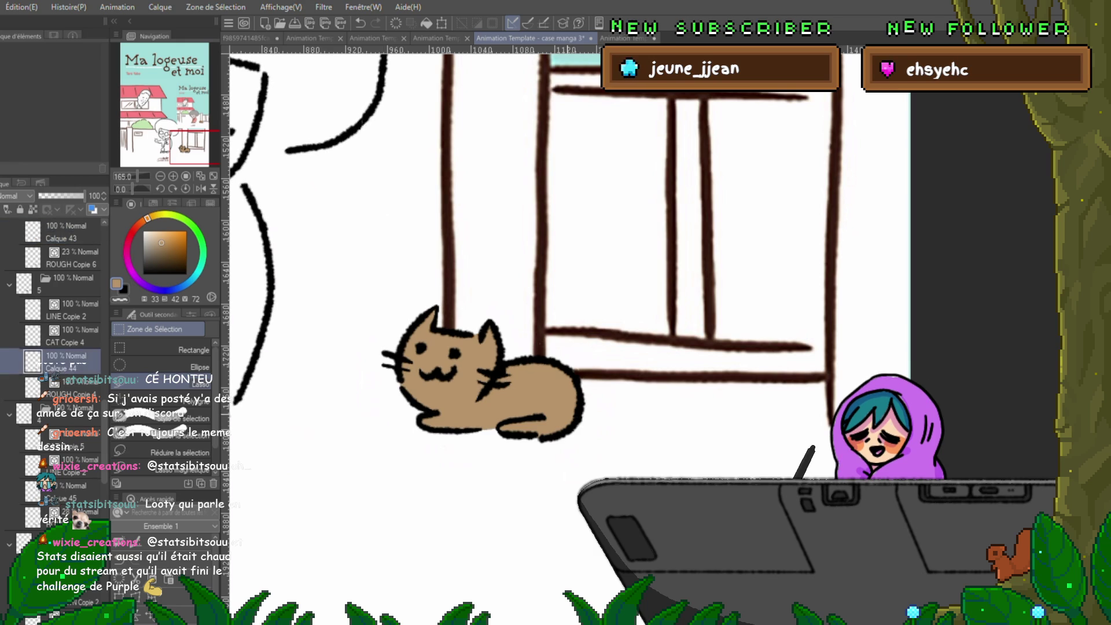
key(Right)
key(Left)
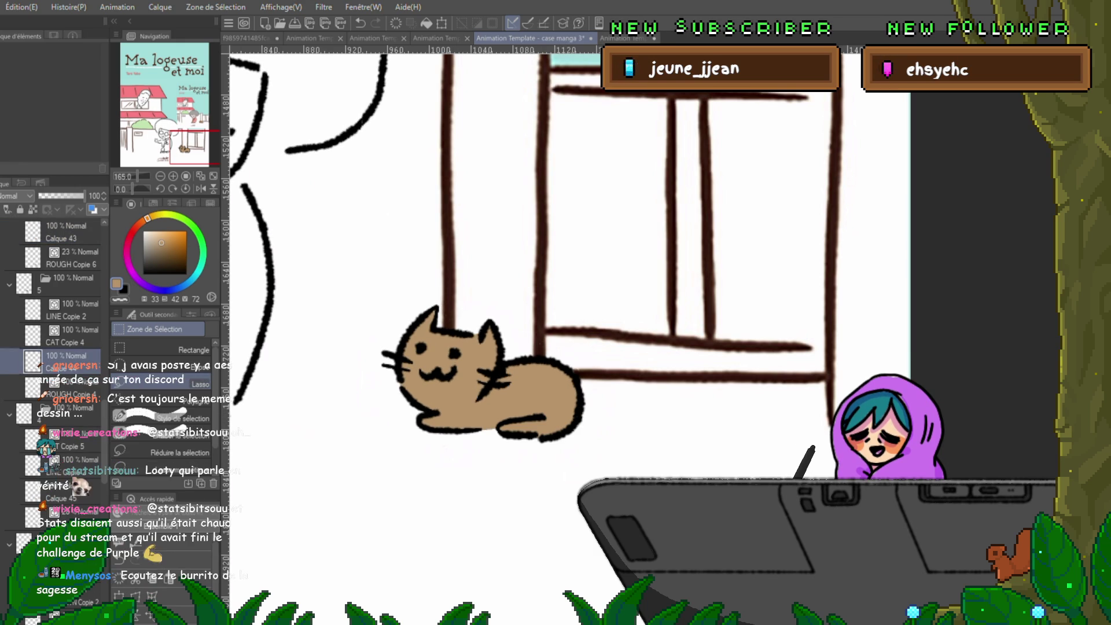
key(ctrl+s)
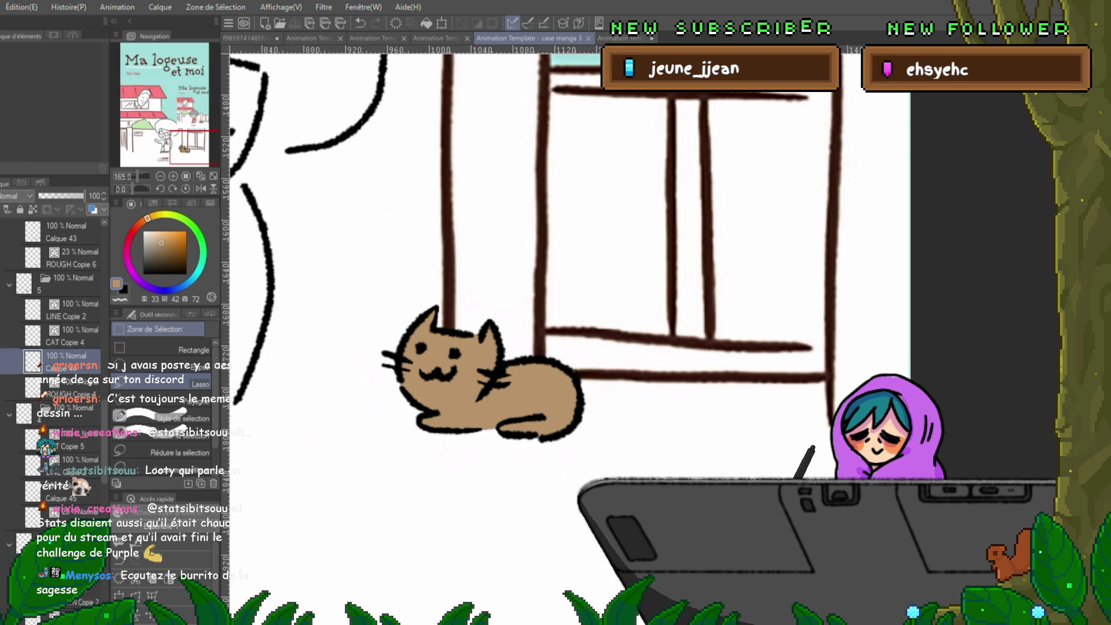
- Select the Calque 43 and Calque 45 frames and play the animation preview
click(64, 231)
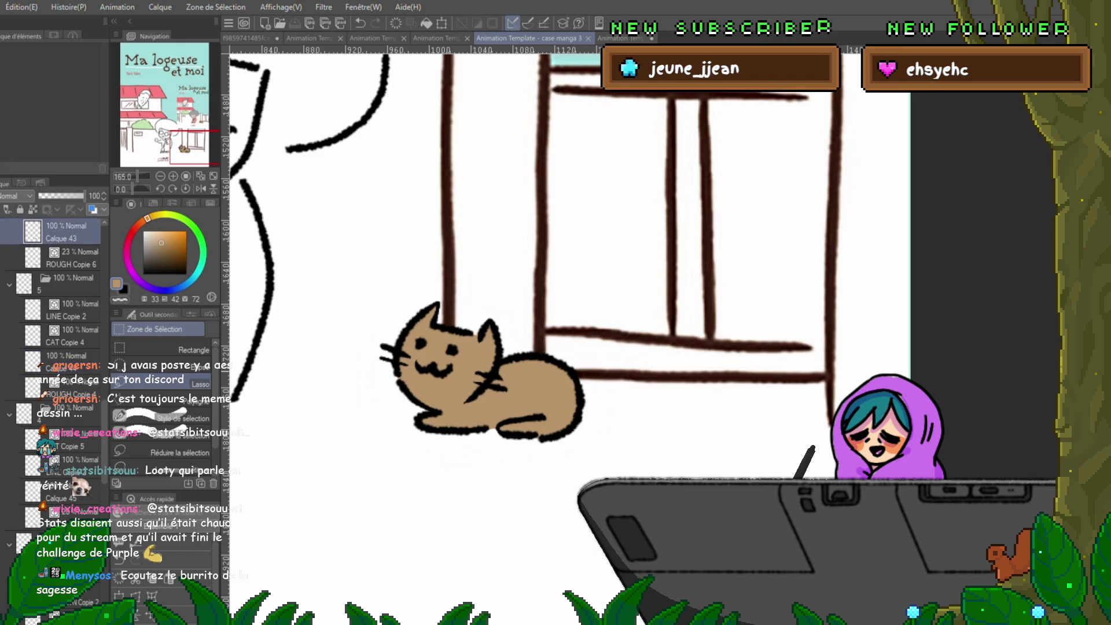
click(64, 361)
click(63, 492)
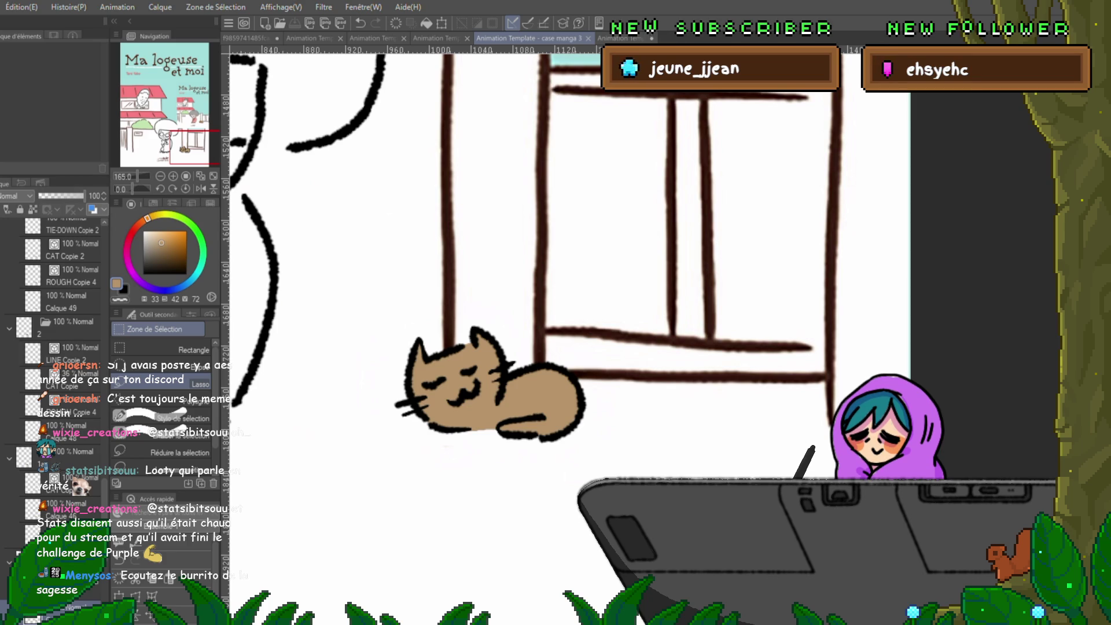
key(space)
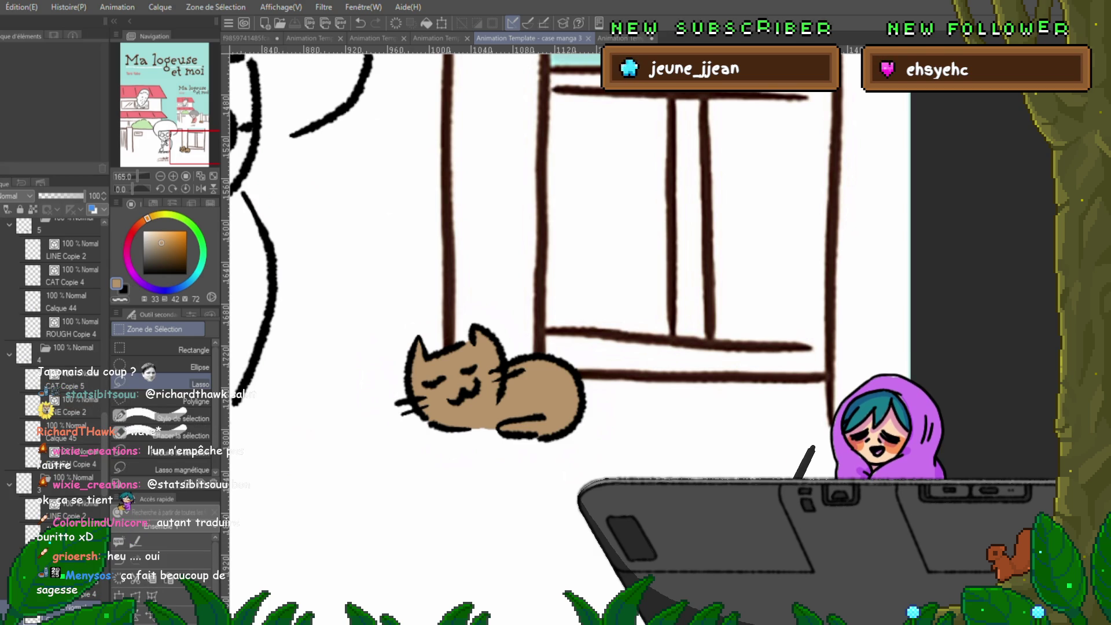
scroll(55, 359, down, 2)
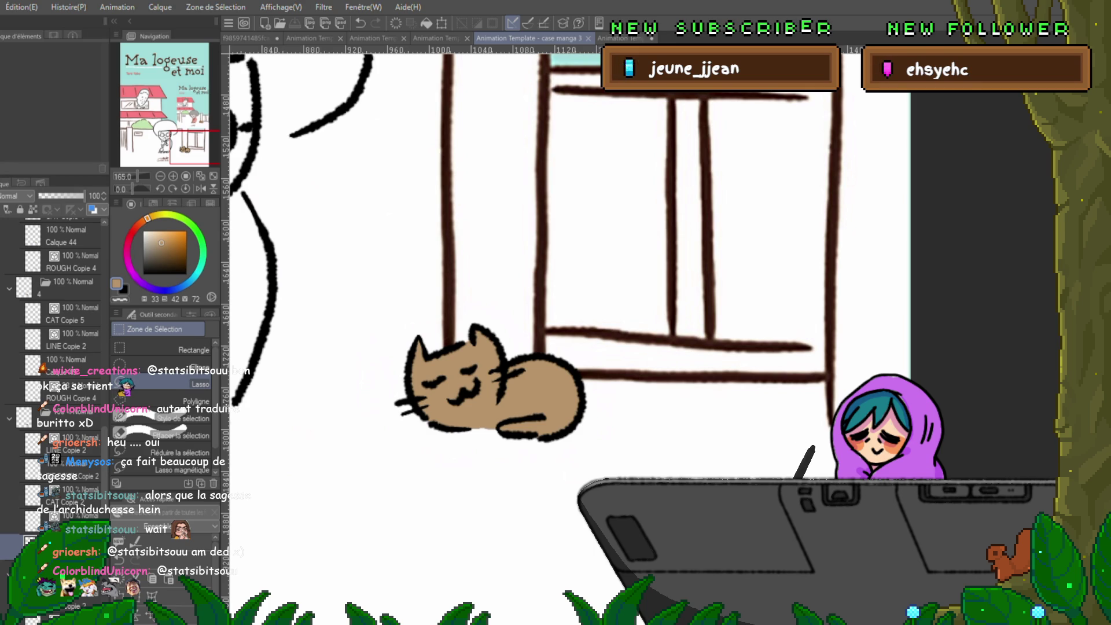
- Pan and zoom out to the sweeping old lady and sample a colour from the reference
drag(520, 260, 840, 388)
scroll(642, 324, down, 1)
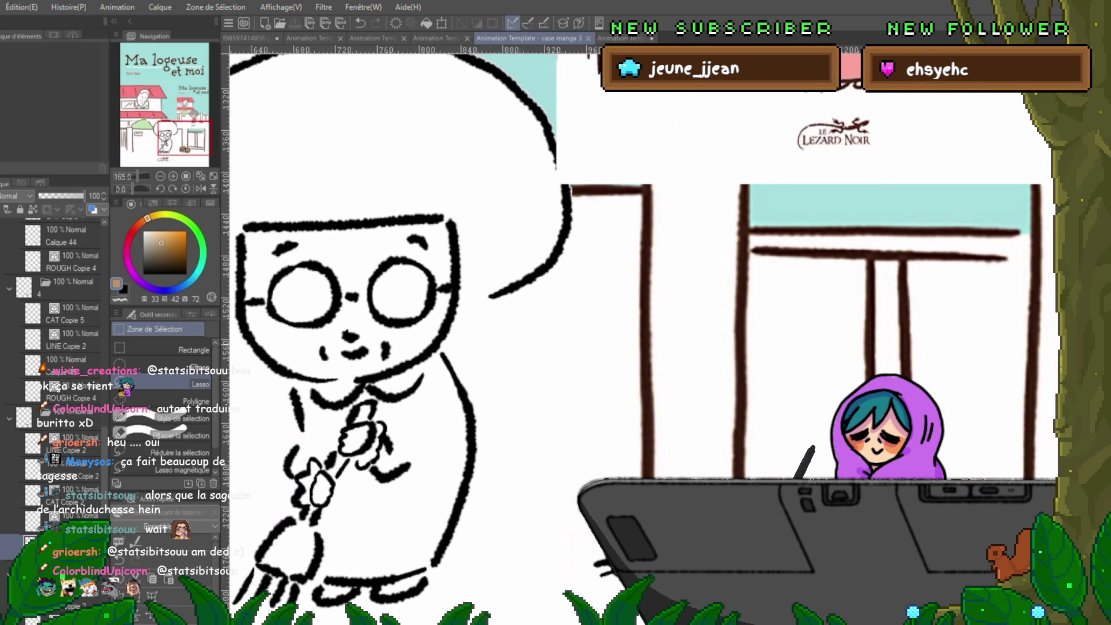
drag(579, 290, 602, 359)
scroll(573, 295, down, 1)
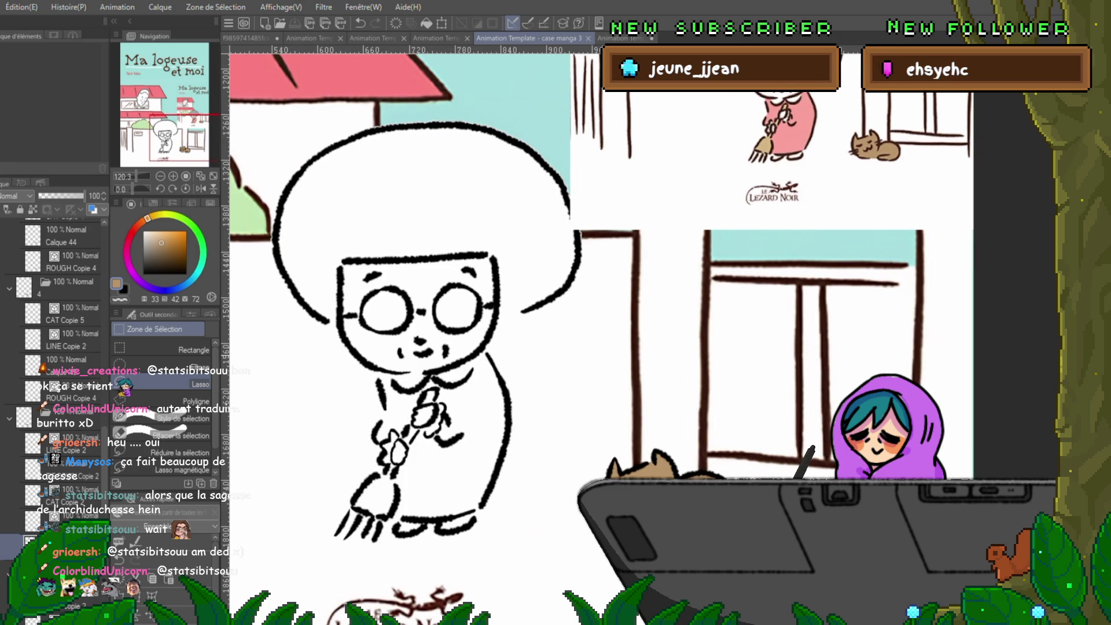
key(i)
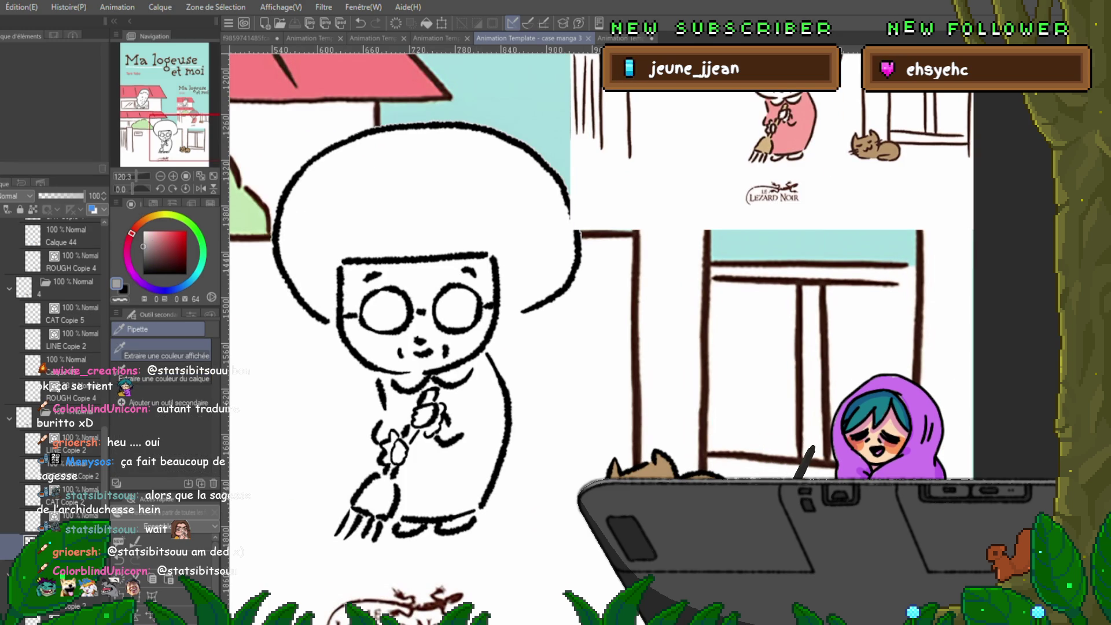
key(p)
drag(578, 289, 599, 356)
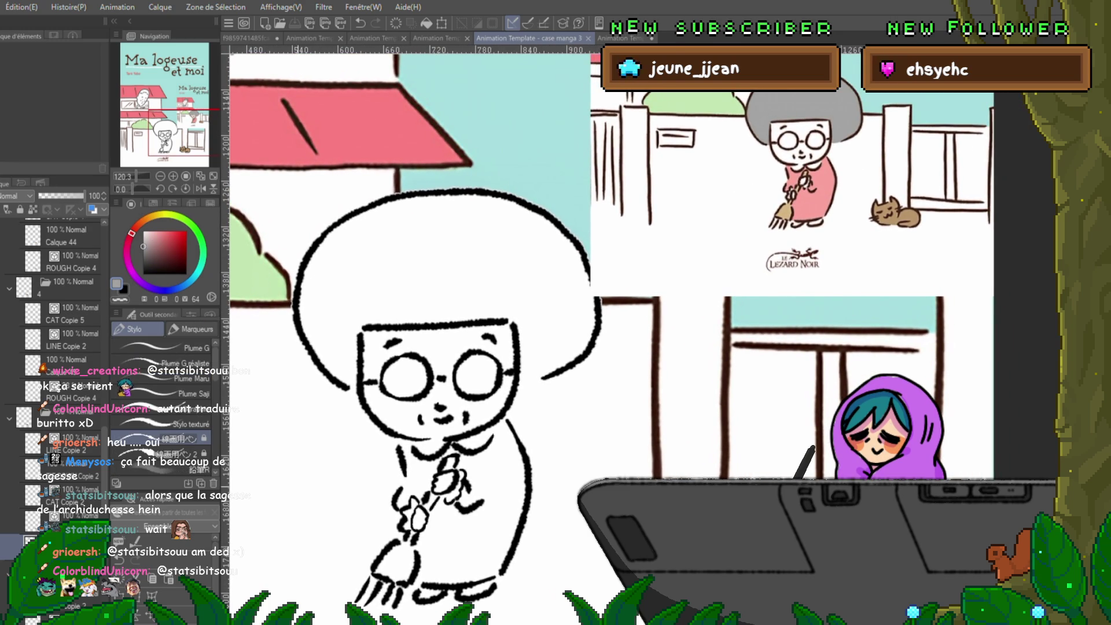
scroll(55, 347, up, 5)
scroll(52, 358, up, 10)
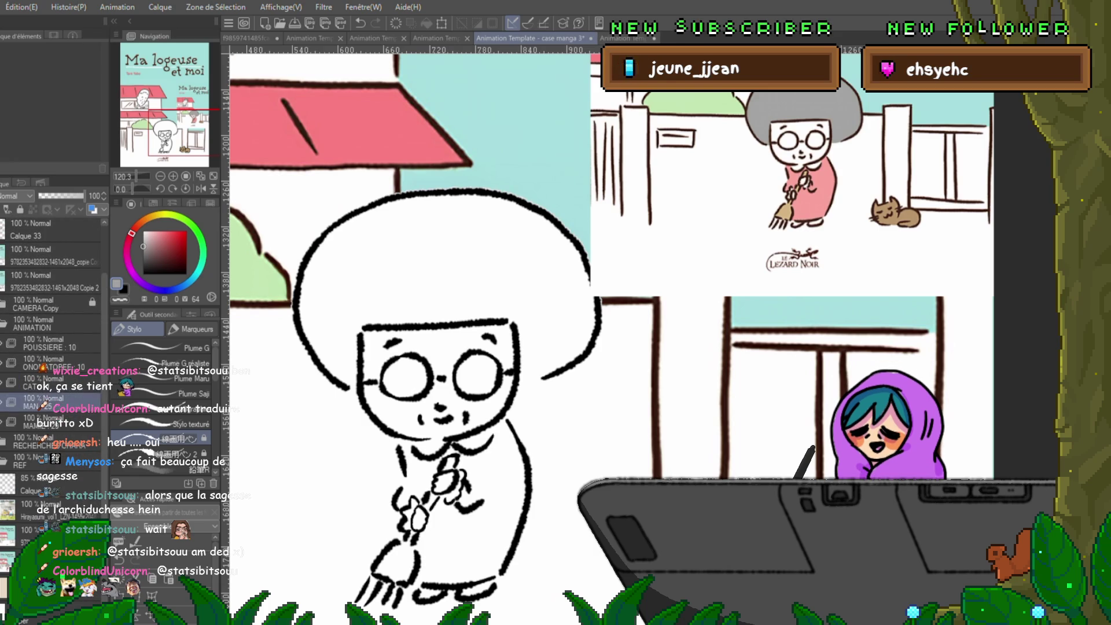
- Expand the animation frame folder in the Layer panel and recentre the old lady
click(35, 421)
click(3, 421)
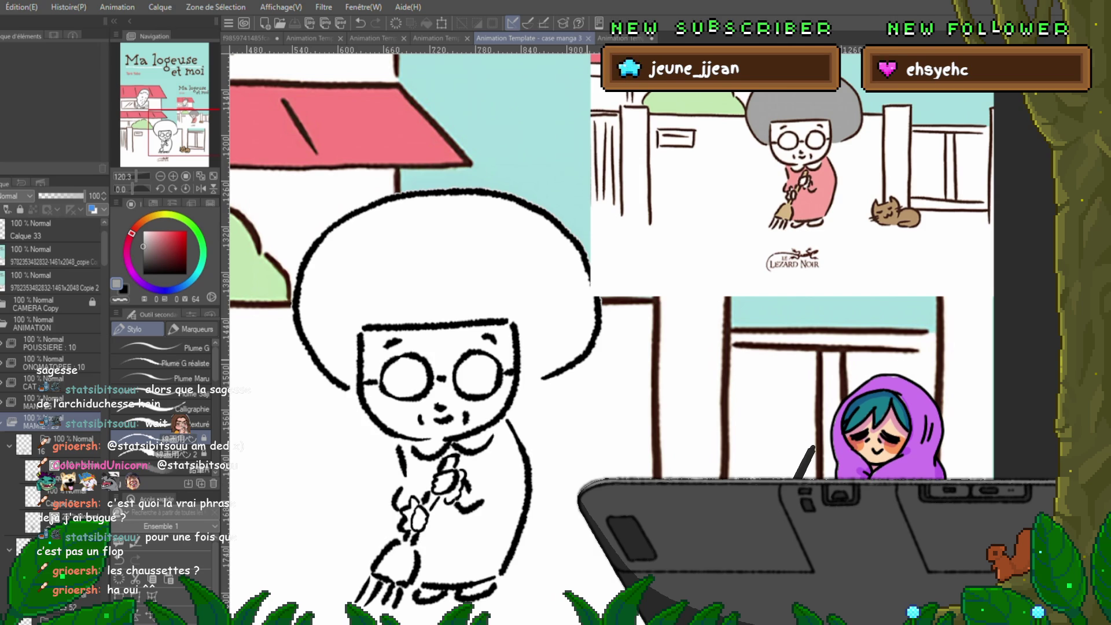
drag(405, 289, 390, 247)
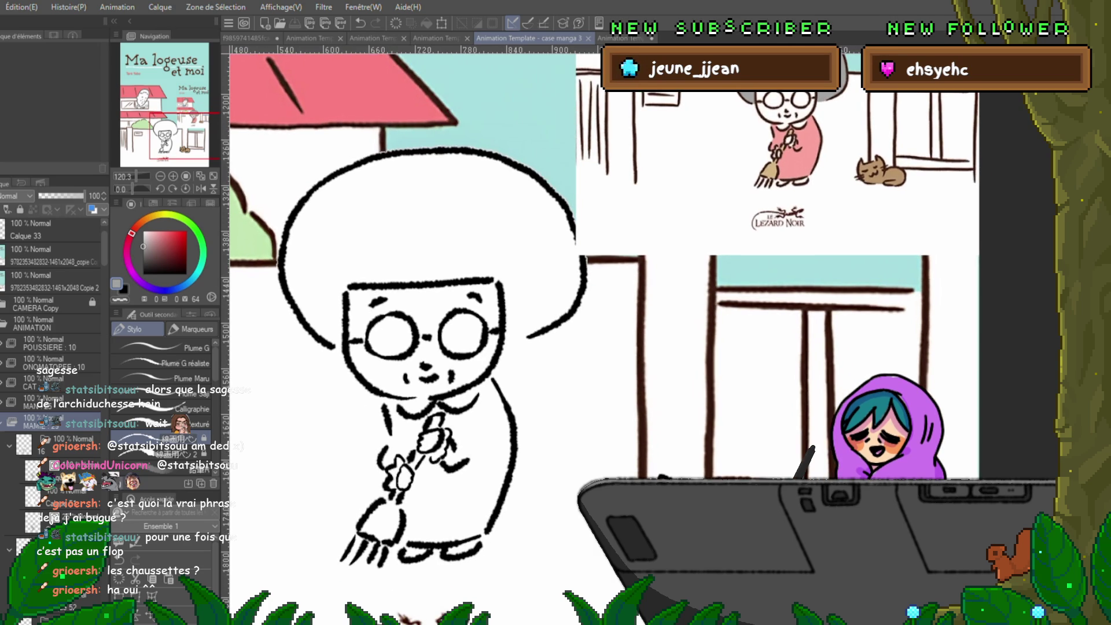
- Ink the old lady on the waving-arm frame, undoing a stray stroke beside her face
key(space)
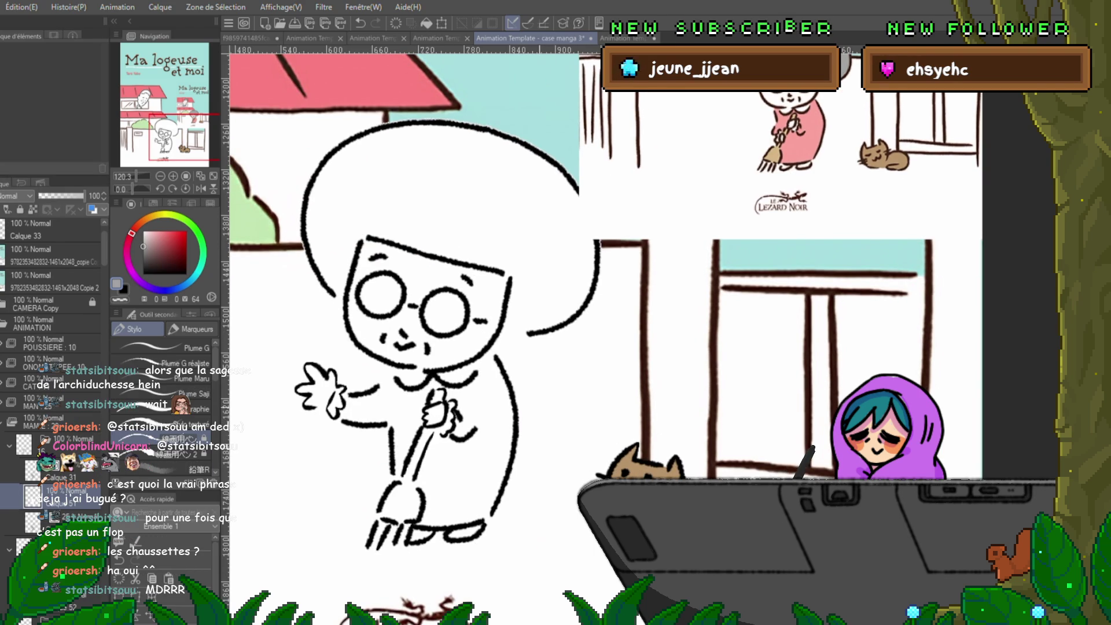
key(i)
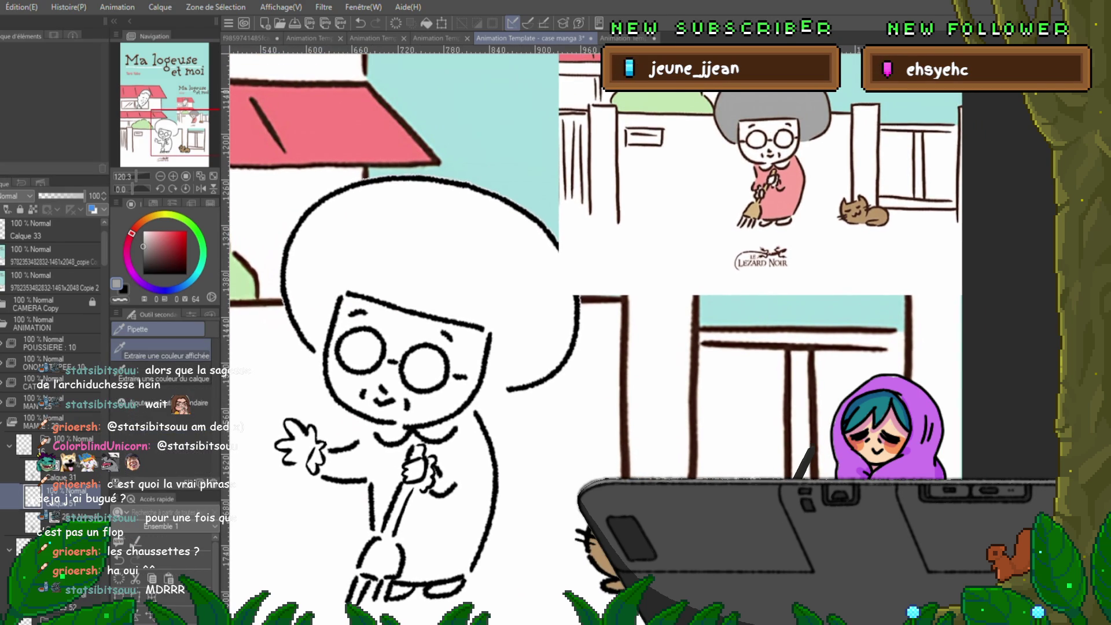
key(p)
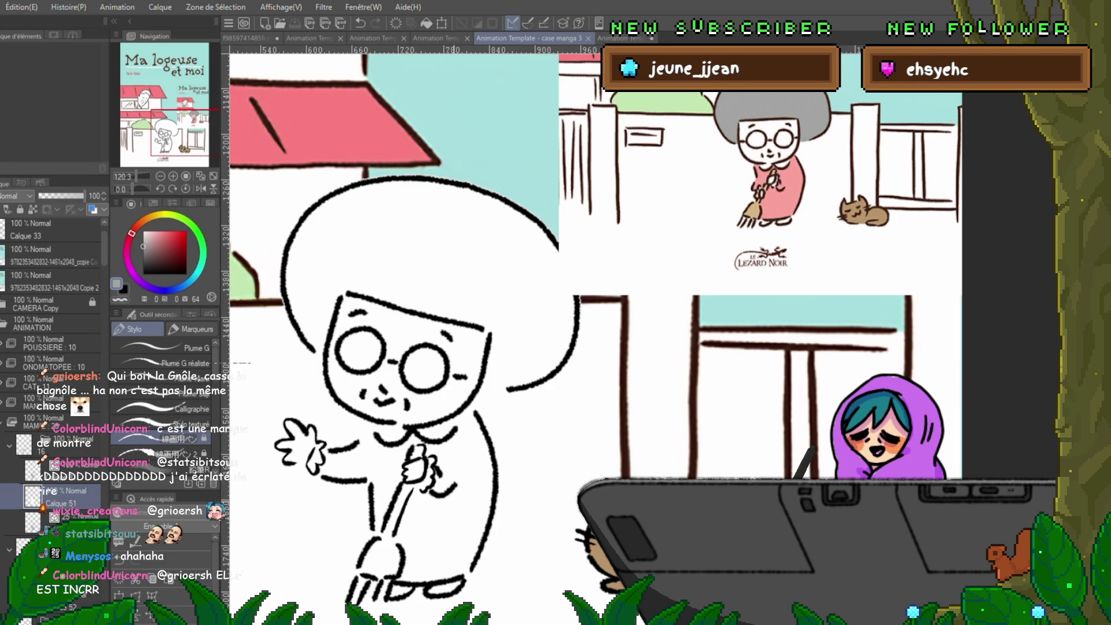
drag(510, 316, 501, 361)
key(ctrl+z)
key(ctrl+z)
drag(521, 289, 496, 313)
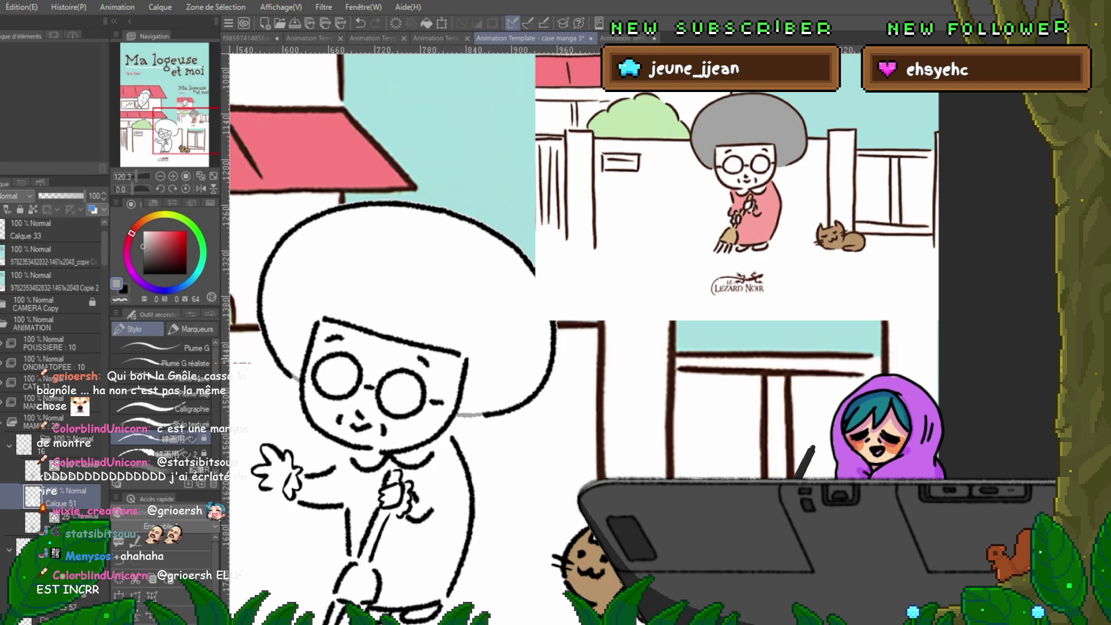
scroll(593, 321, left, 1)
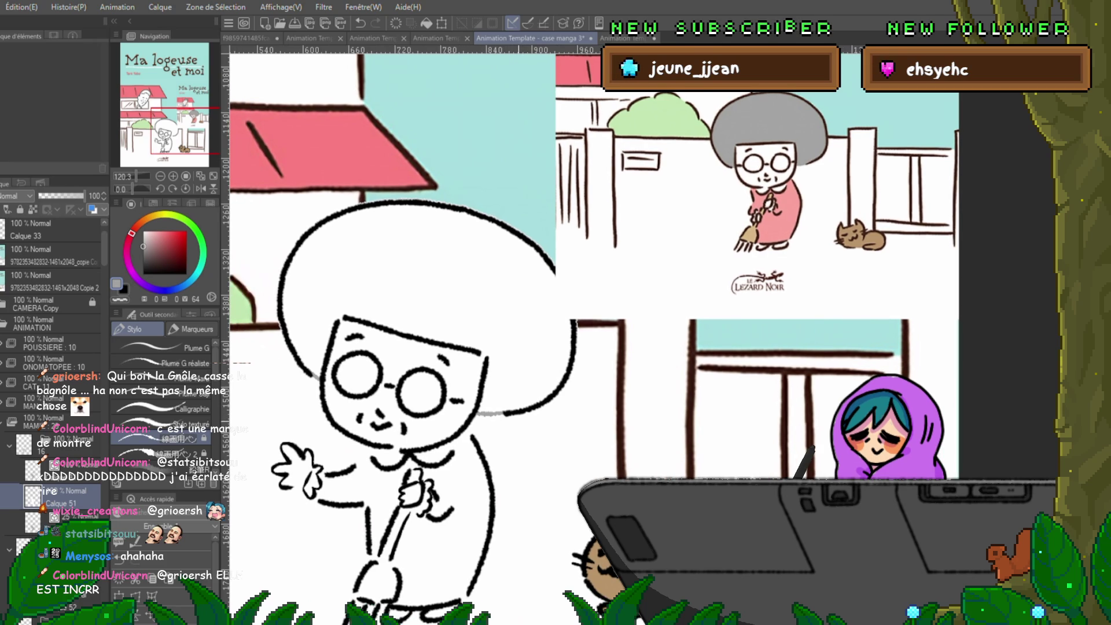
key(ctrl+z)
key(ctrl+y)
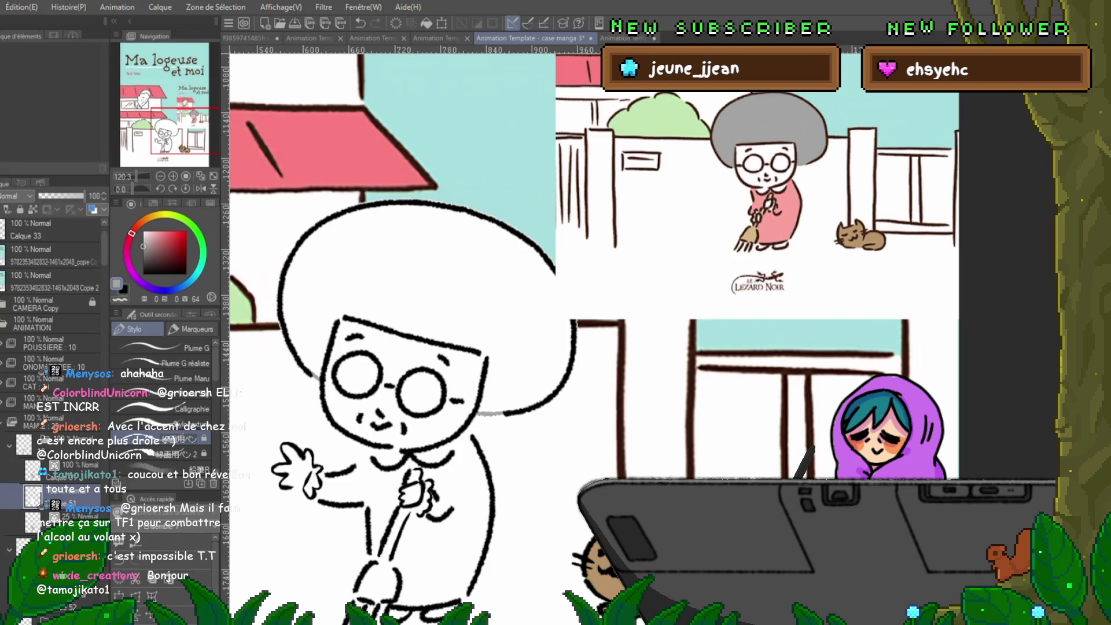
- Try grey fills on the silhouette, hair and glasses, undoing each one
key(g)
click(417, 278)
key(ctrl+z)
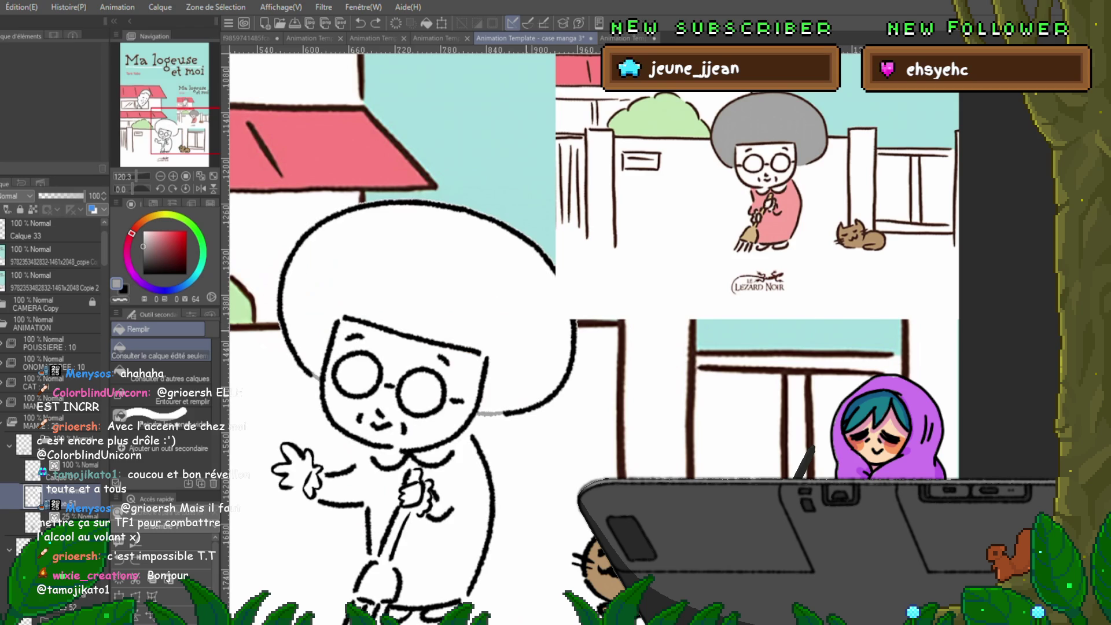
mouse_move(278, 347)
mouse_down()
mouse_move(370, 208)
mouse_move(497, 214)
mouse_move(509, 428)
mouse_move(474, 457)
mouse_move(400, 342)
mouse_move(377, 347)
mouse_up()
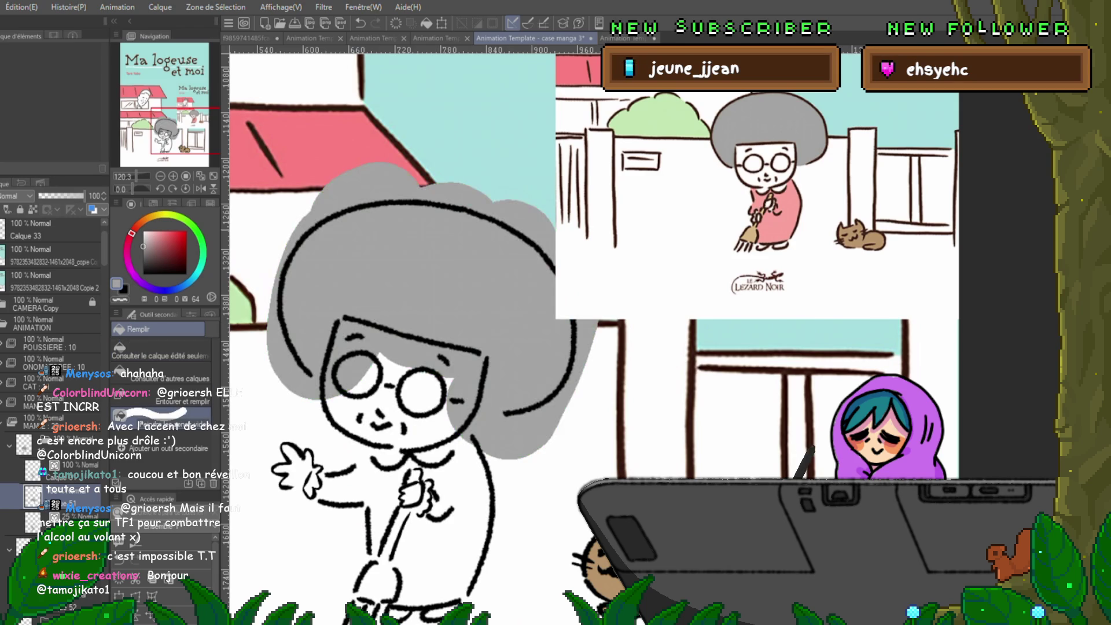
key(ctrl+z)
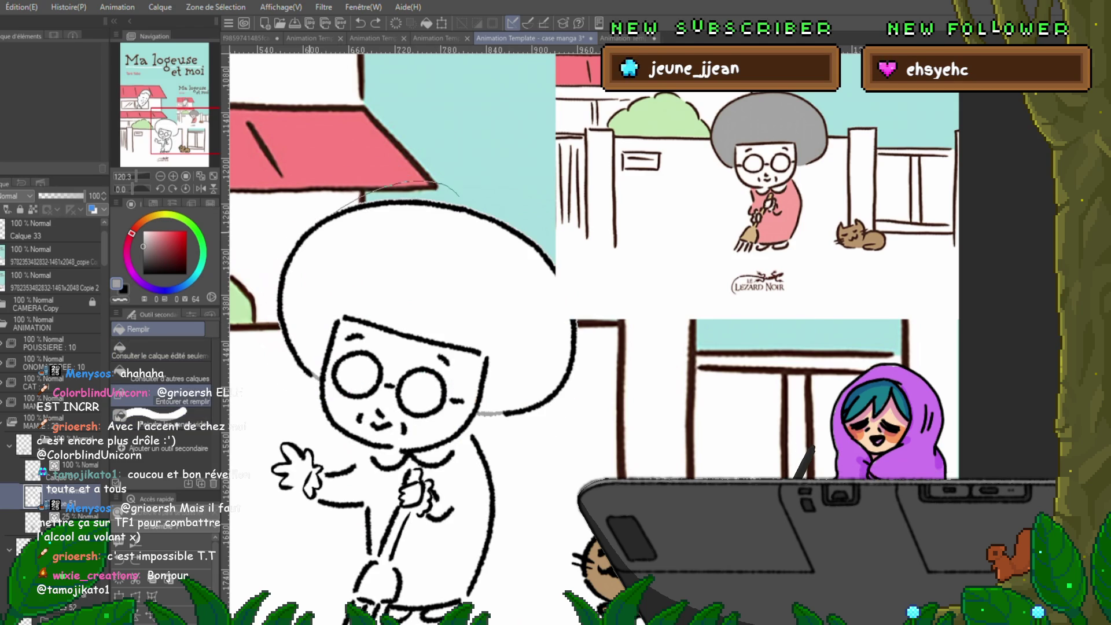
drag(335, 353, 446, 405)
key(ctrl+z)
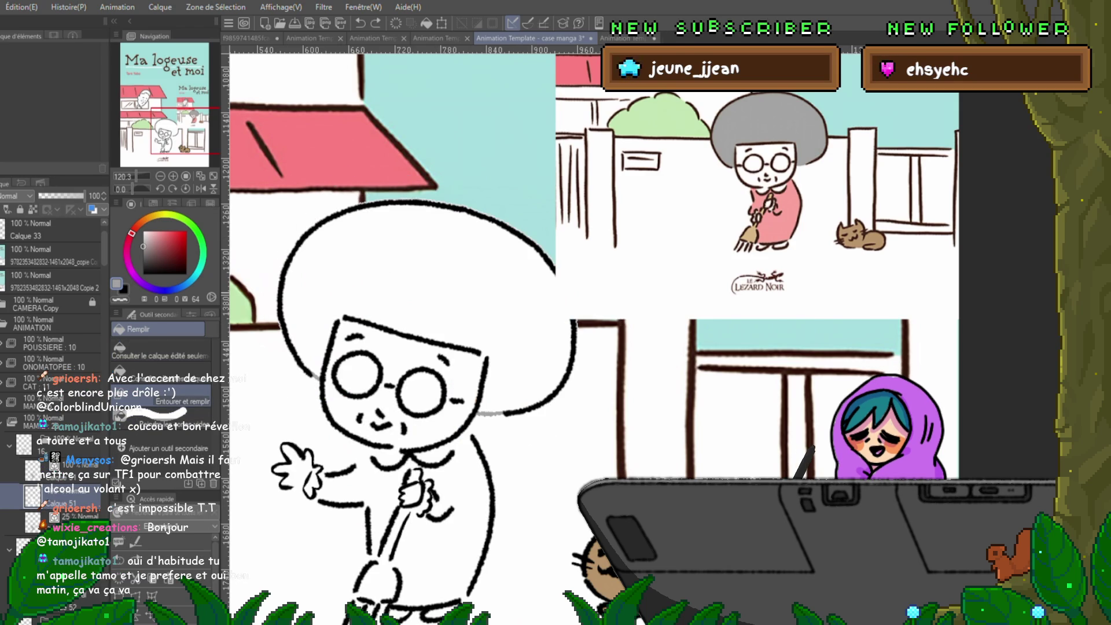
key(p)
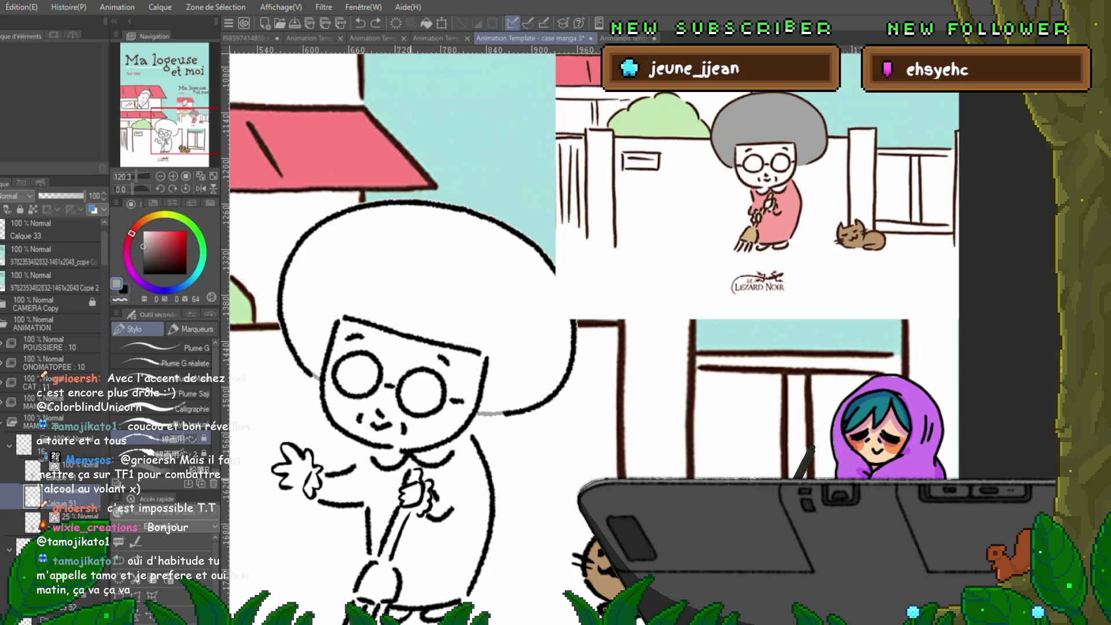
- Add a new layer for the hair colour, undoing a test fill that spilled
key(g)
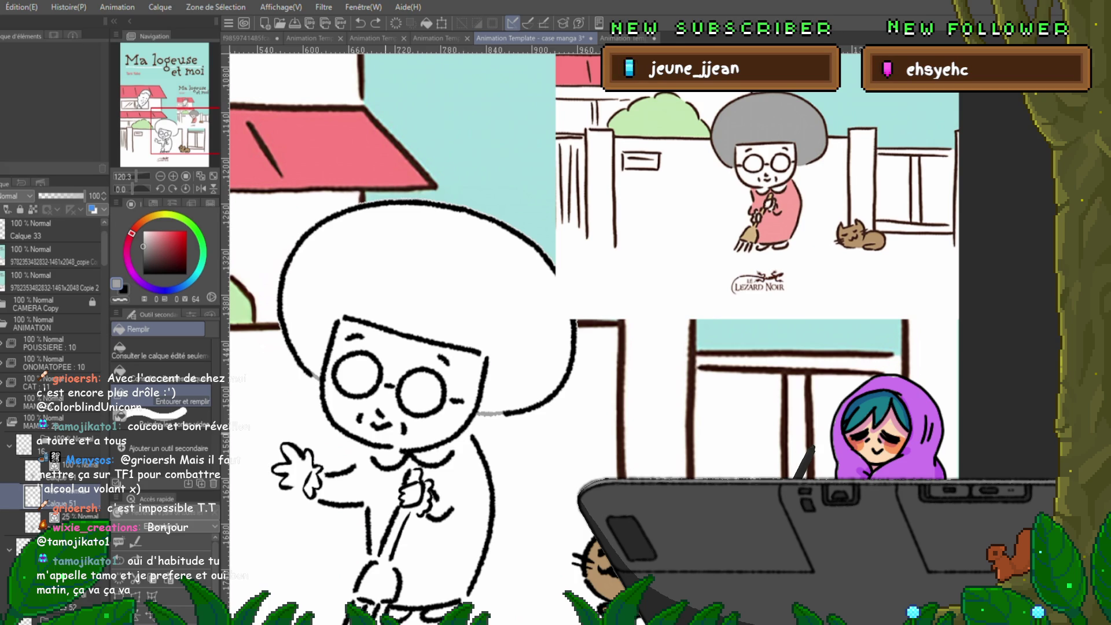
key(ctrl+shift+n)
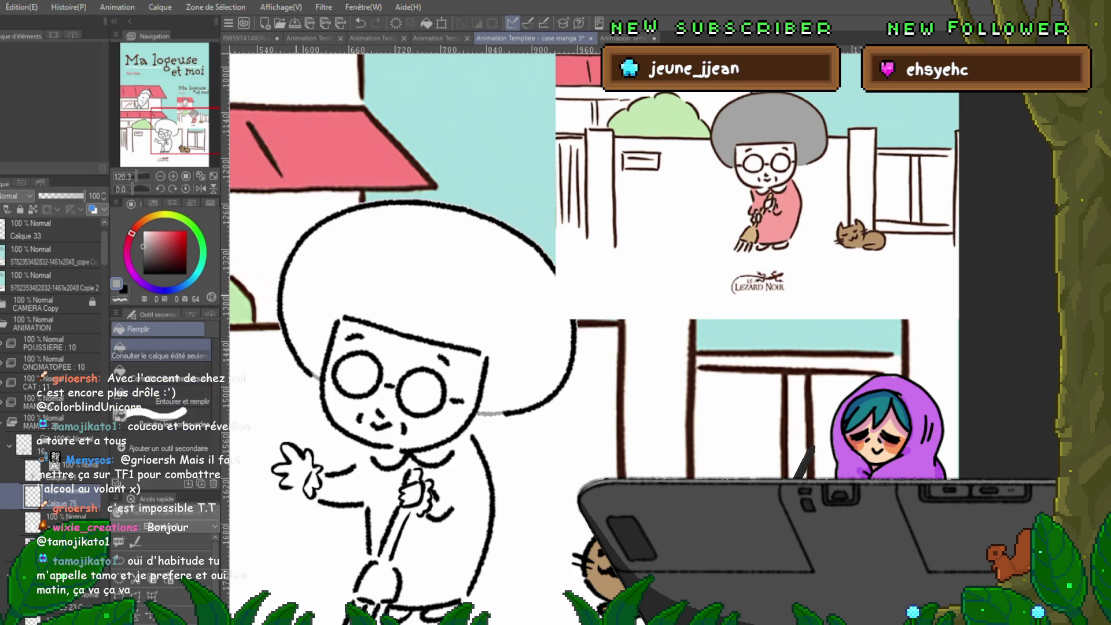
click(576, 570)
key(ctrl+z)
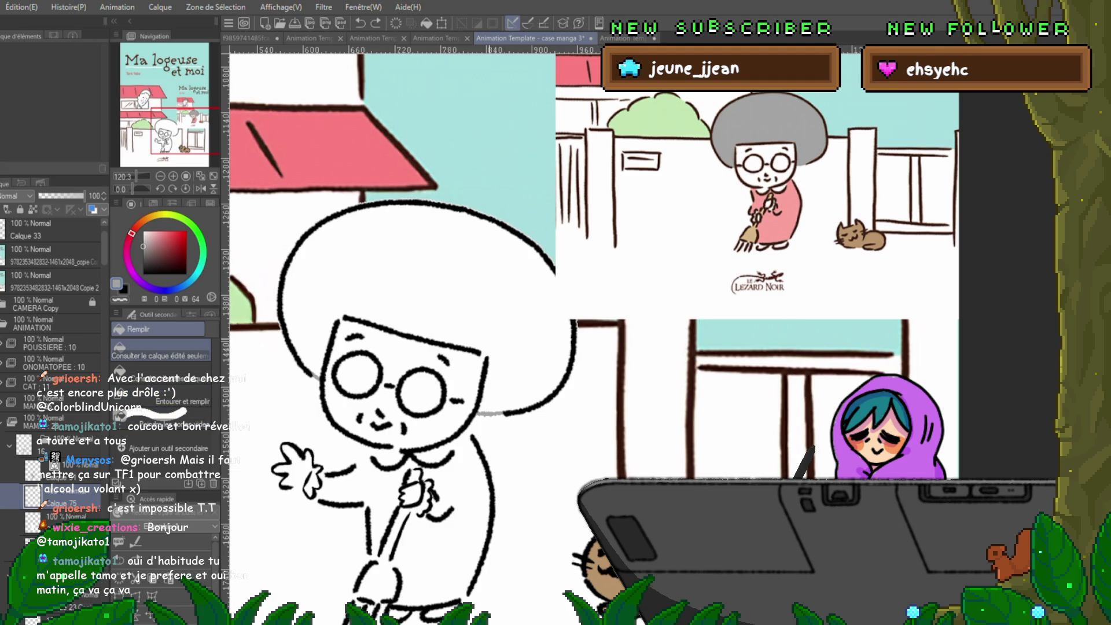
- Paint grey along the face's upper-left edge and lasso-fill part of the left hair grey
key(p)
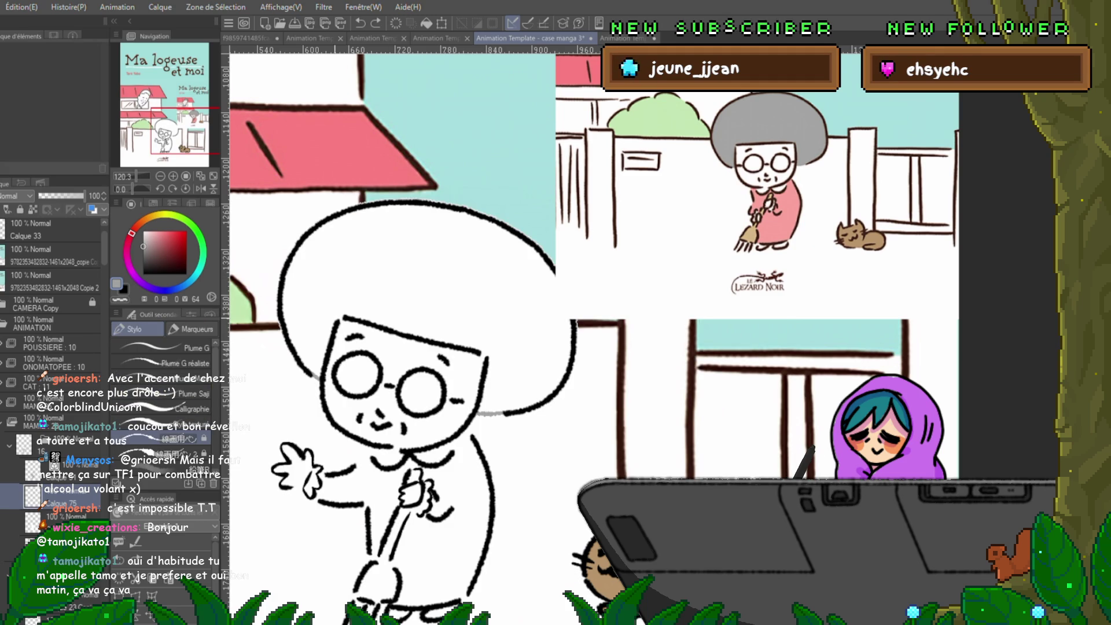
drag(334, 320, 321, 364)
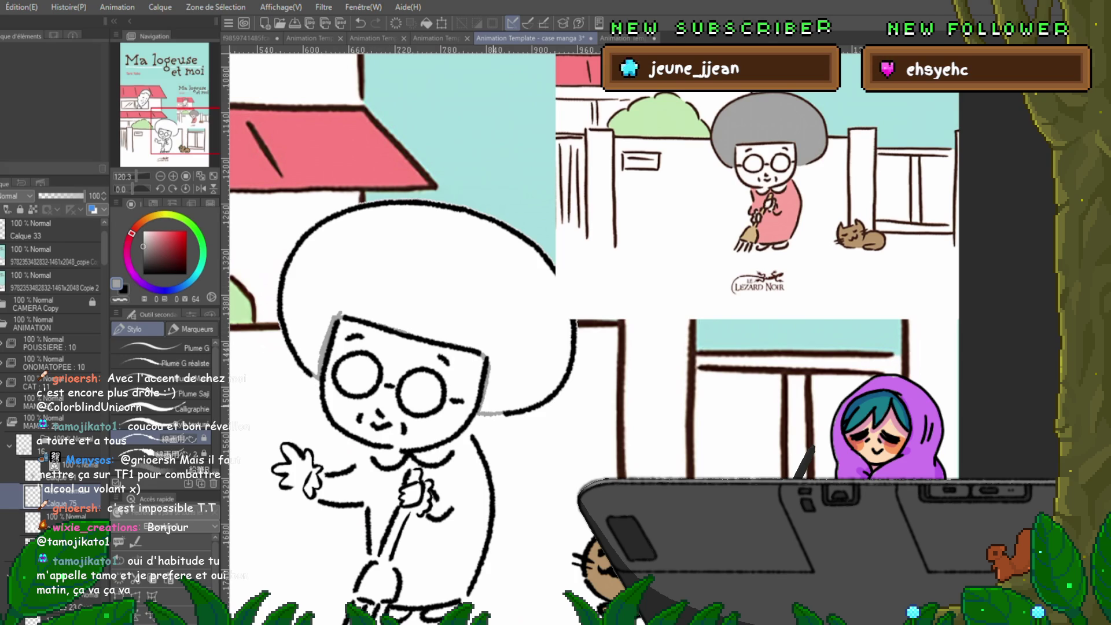
key(g)
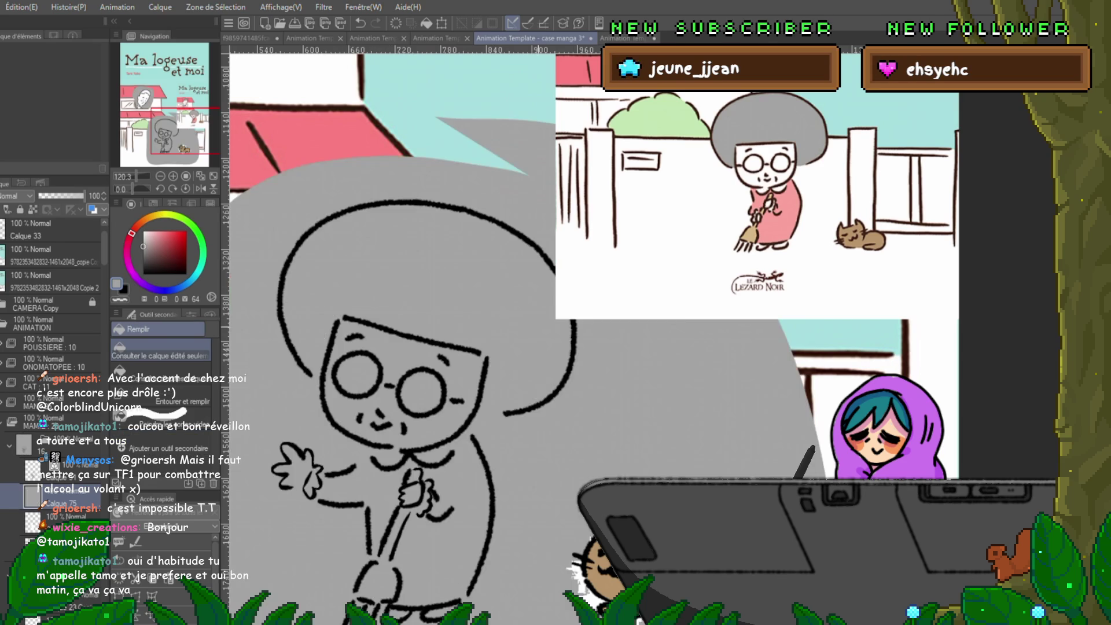
key(p)
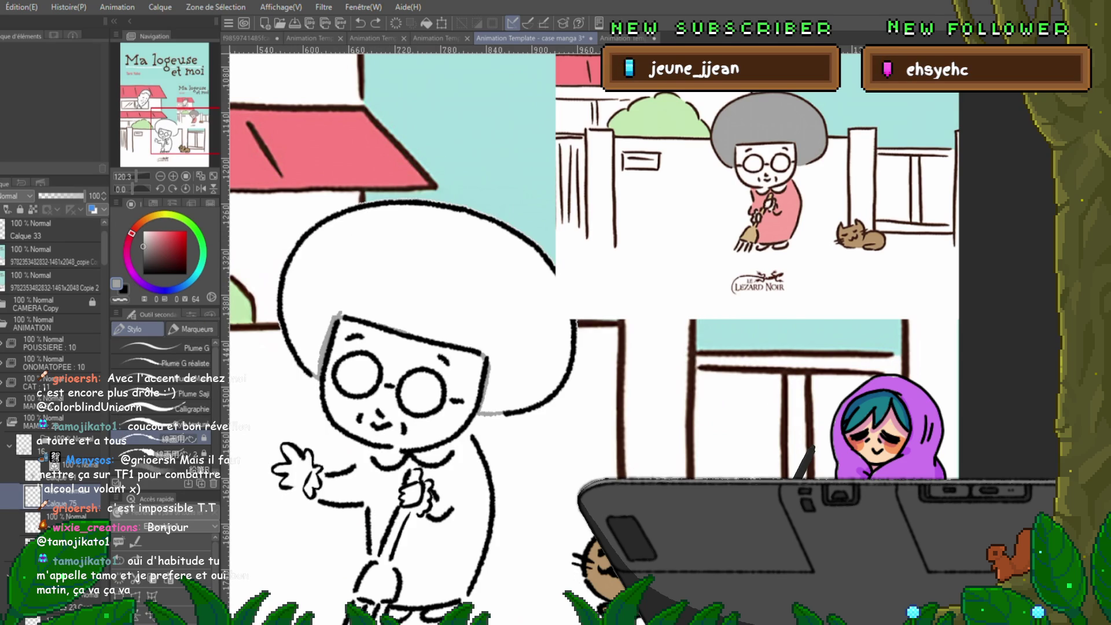
key(m)
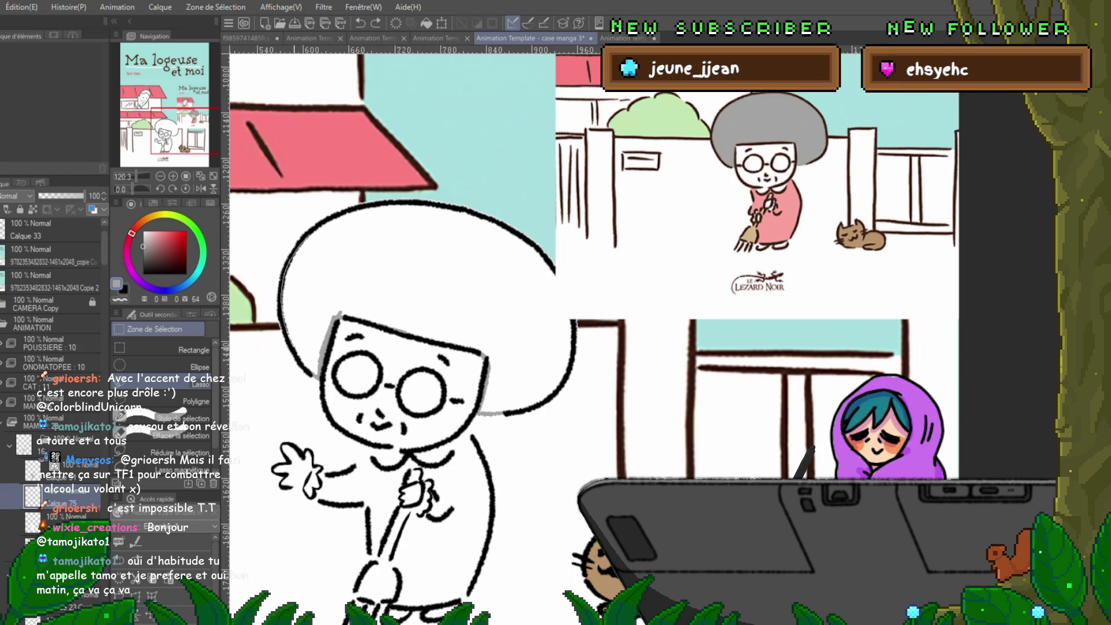
mouse_move(368, 246)
mouse_down()
mouse_move(340, 315)
mouse_move(370, 207)
mouse_move(304, 249)
mouse_move(374, 227)
mouse_up()
key(alt+BackSpace)
key(ctrl+d)
key(alt+BackSpace)
key(ctrl+d)
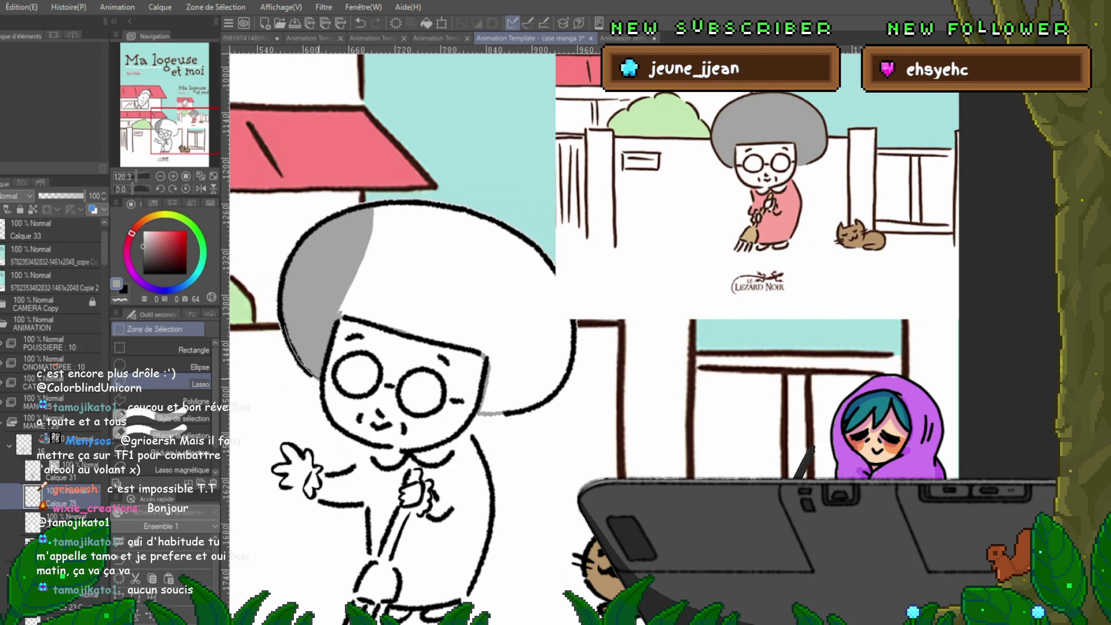
- Lasso-fill the upper hair and another unfilled hair section grey
drag(303, 300, 293, 361)
key(ctrl+d)
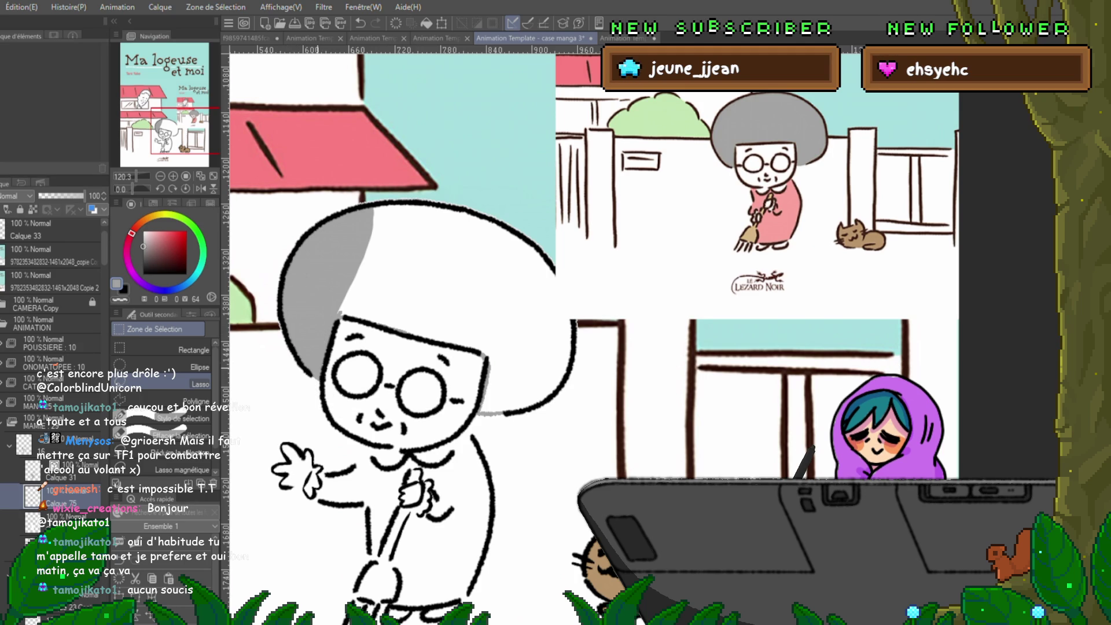
key(ctrl+z)
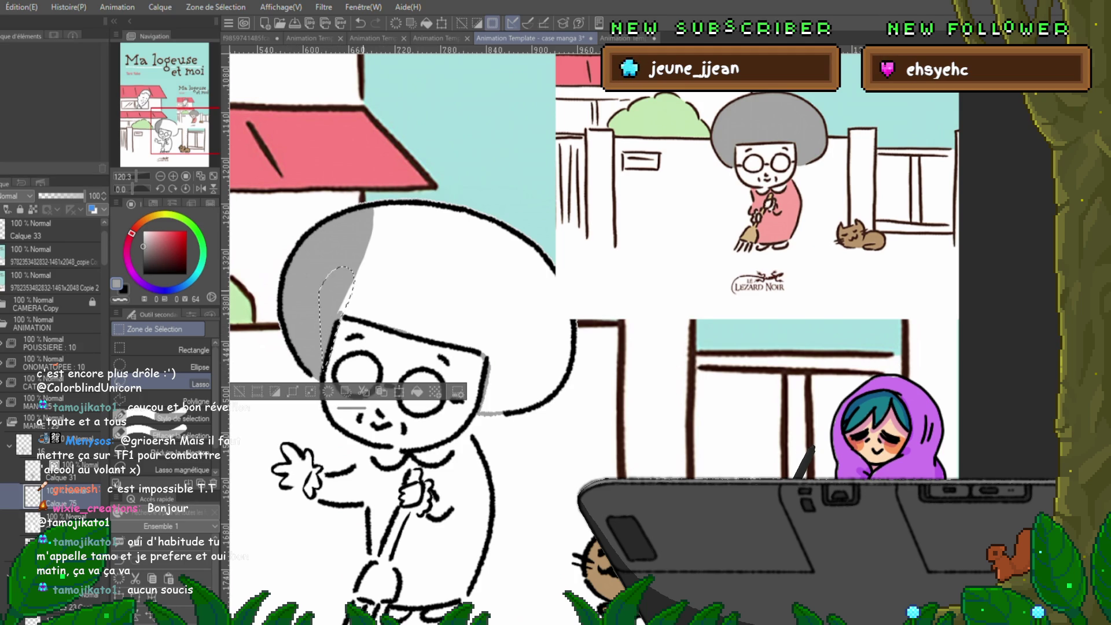
key(ctrl+d)
mouse_move(414, 317)
mouse_down()
mouse_move(312, 272)
mouse_move(339, 319)
mouse_up()
key(alt+BackSpace)
key(ctrl+d)
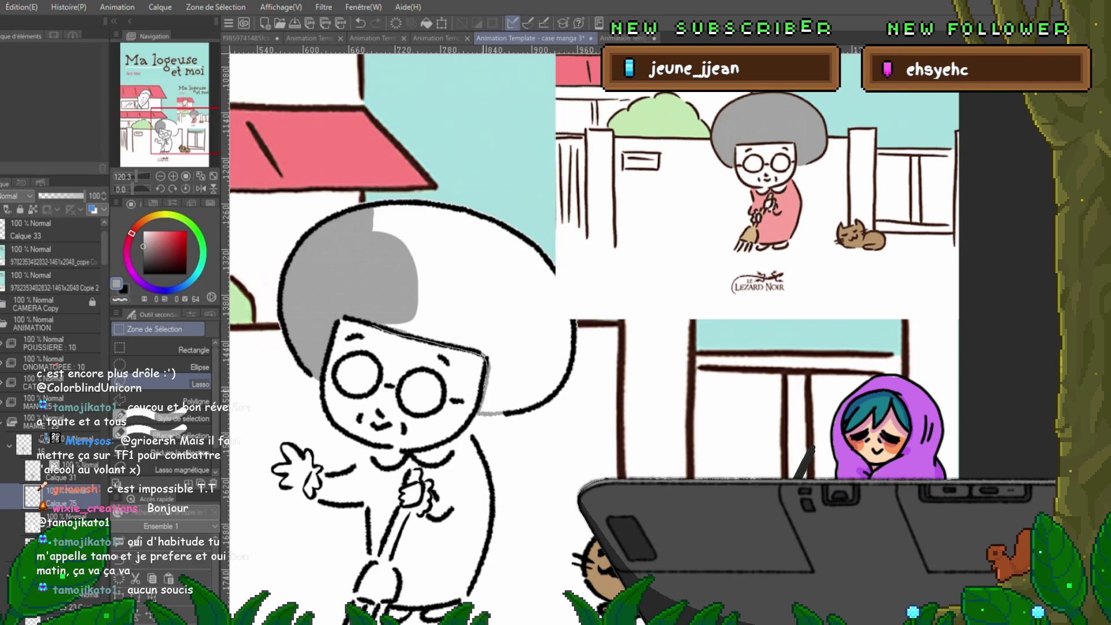
drag(485, 395, 338, 243)
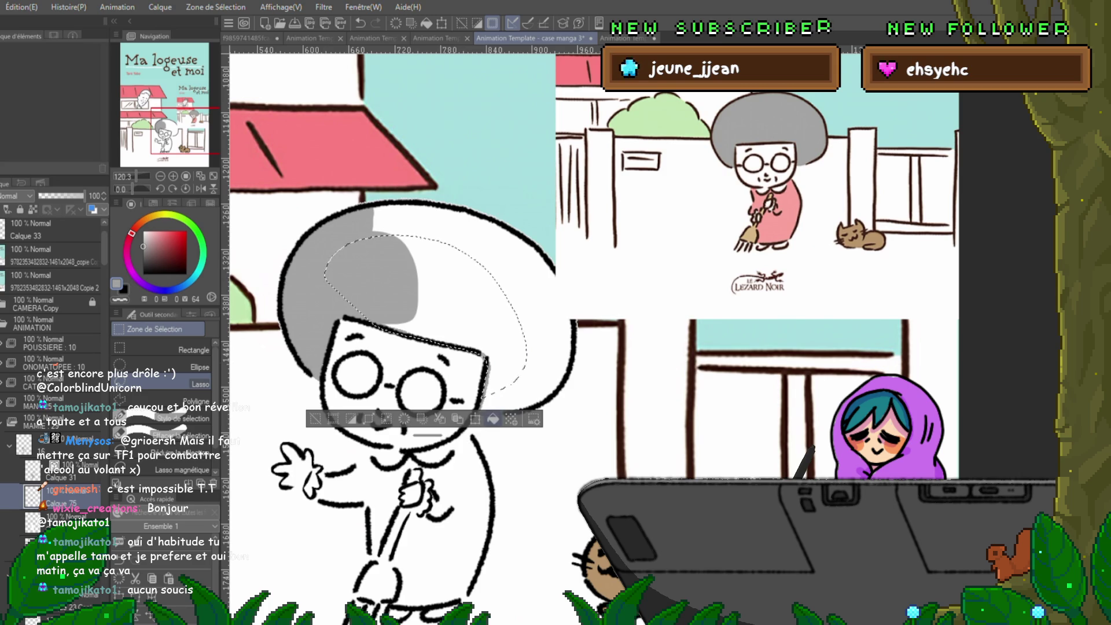
key(alt+BackSpace)
key(ctrl+d)
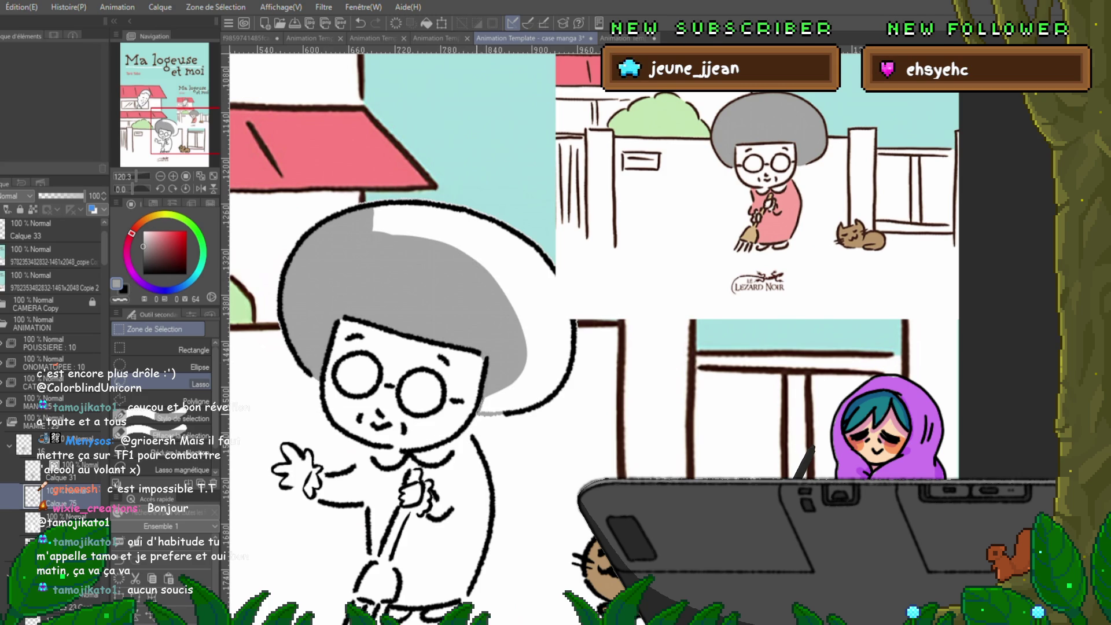
- Fill the right side and remaining upper hair grey
drag(480, 408, 509, 417)
key(ctrl+d)
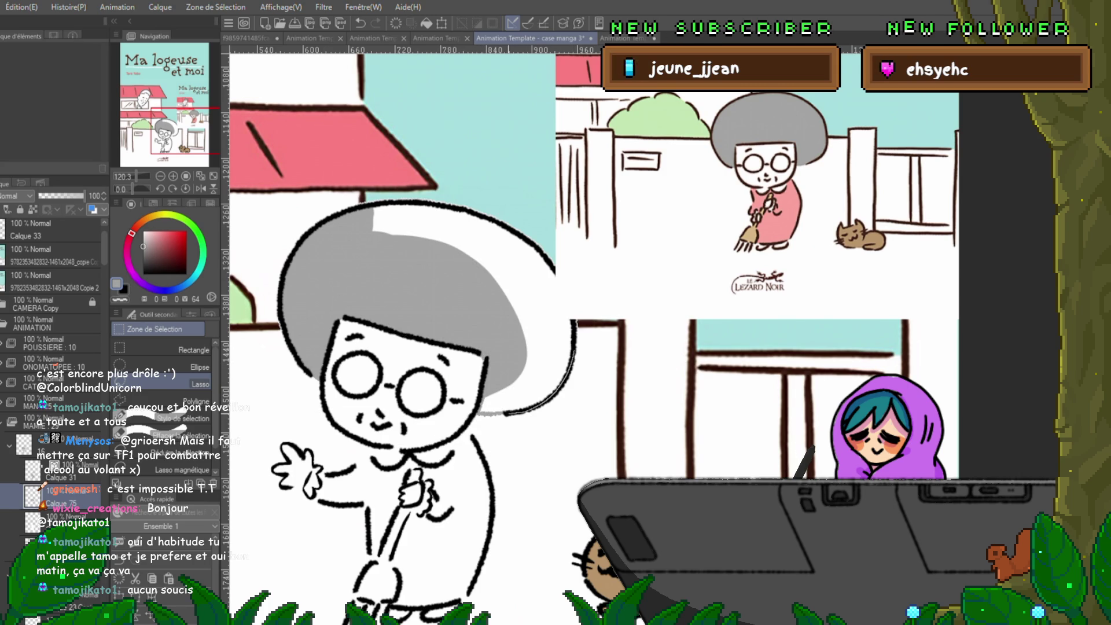
mouse_move(570, 312)
mouse_down()
mouse_move(490, 359)
mouse_move(497, 414)
mouse_up()
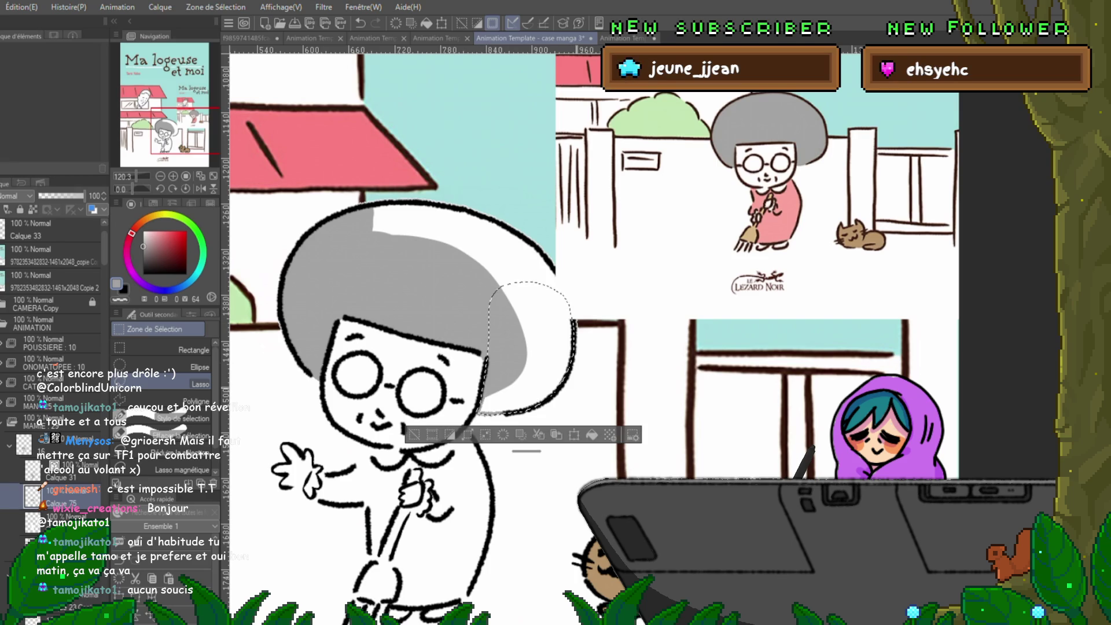
key(alt+Delete)
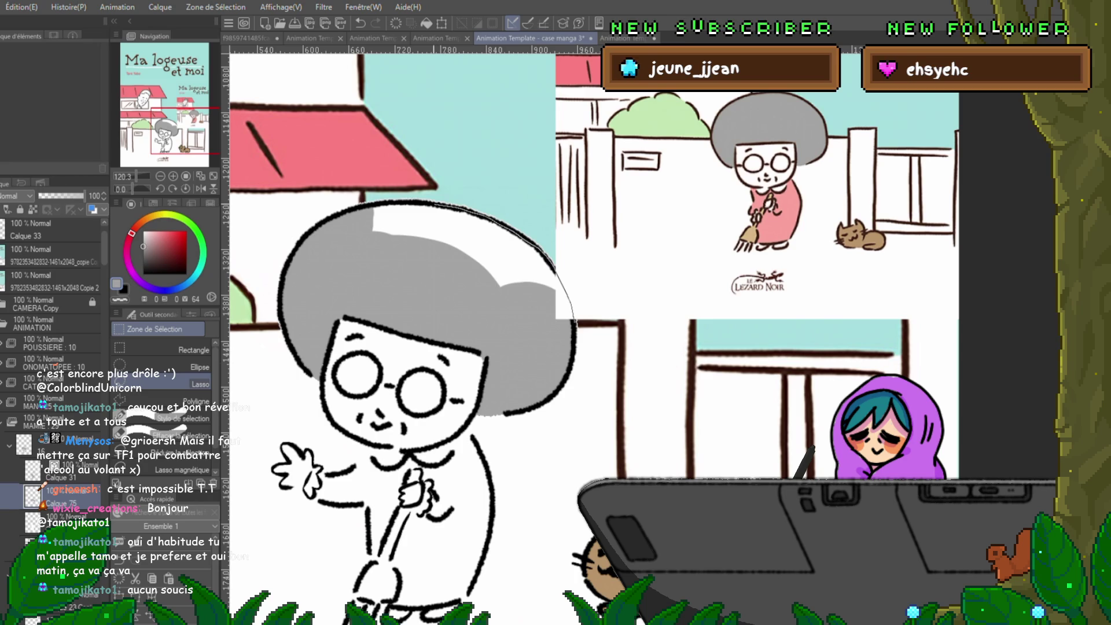
drag(363, 263, 553, 347)
click(532, 371)
key(ctrl+d)
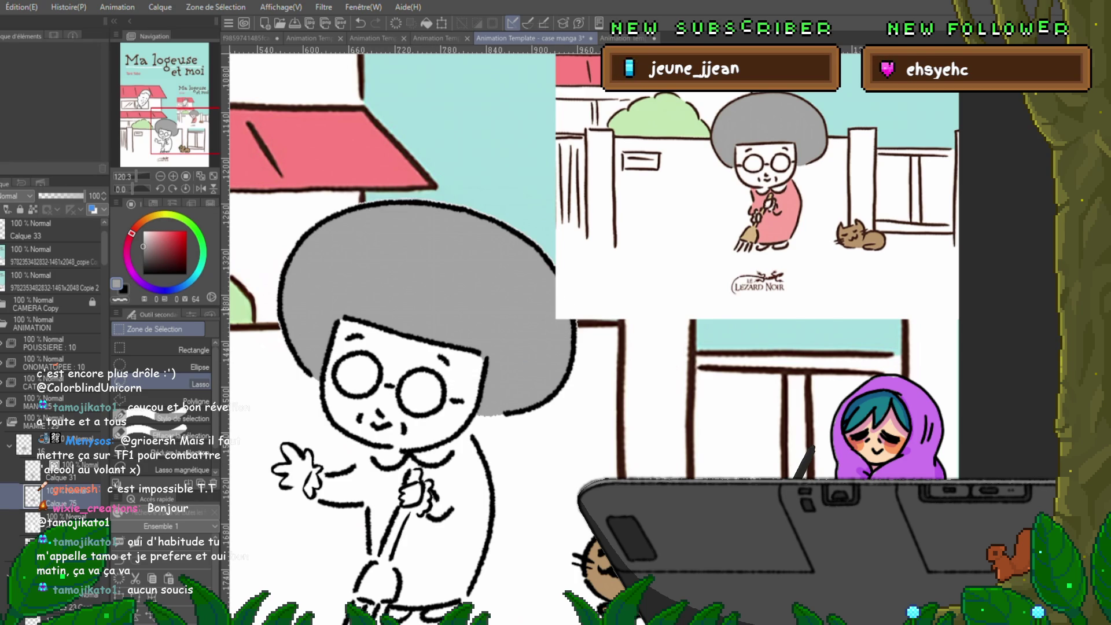
key(ctrl+z)
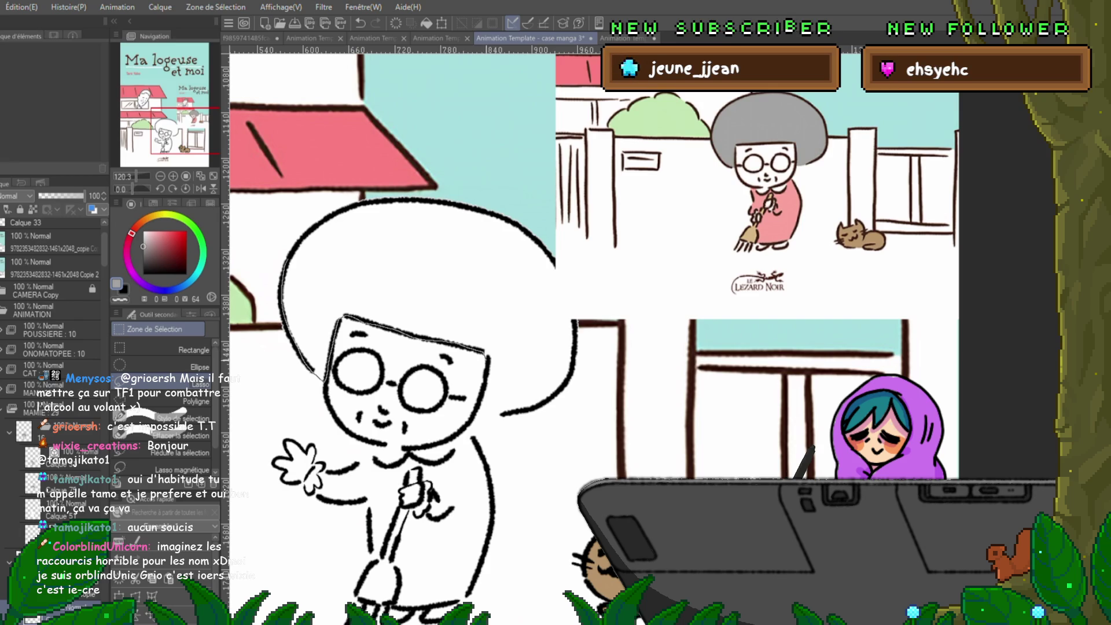
- Lasso the old lady's unfilled hair on the next drawing
mouse_move(488, 393)
mouse_down()
mouse_move(470, 247)
mouse_move(333, 226)
mouse_move(292, 254)
mouse_up()
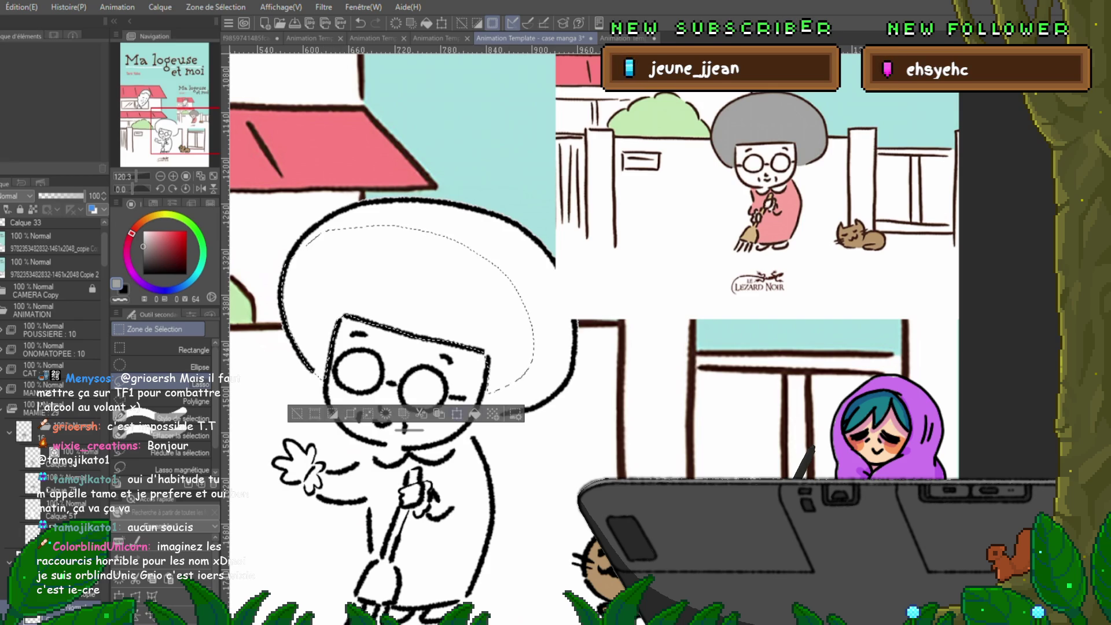
- Fill the selected hair grey, deselect, then fill the upper hair area grey
click(475, 414)
key(ctrl+d)
drag(579, 289, 567, 322)
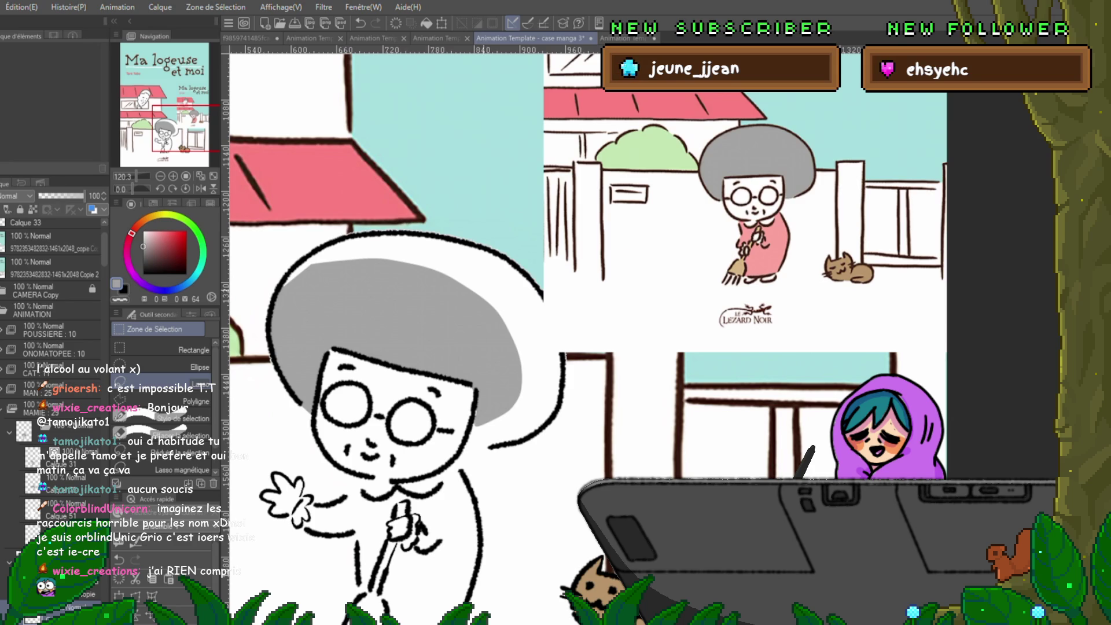
drag(566, 322, 550, 374)
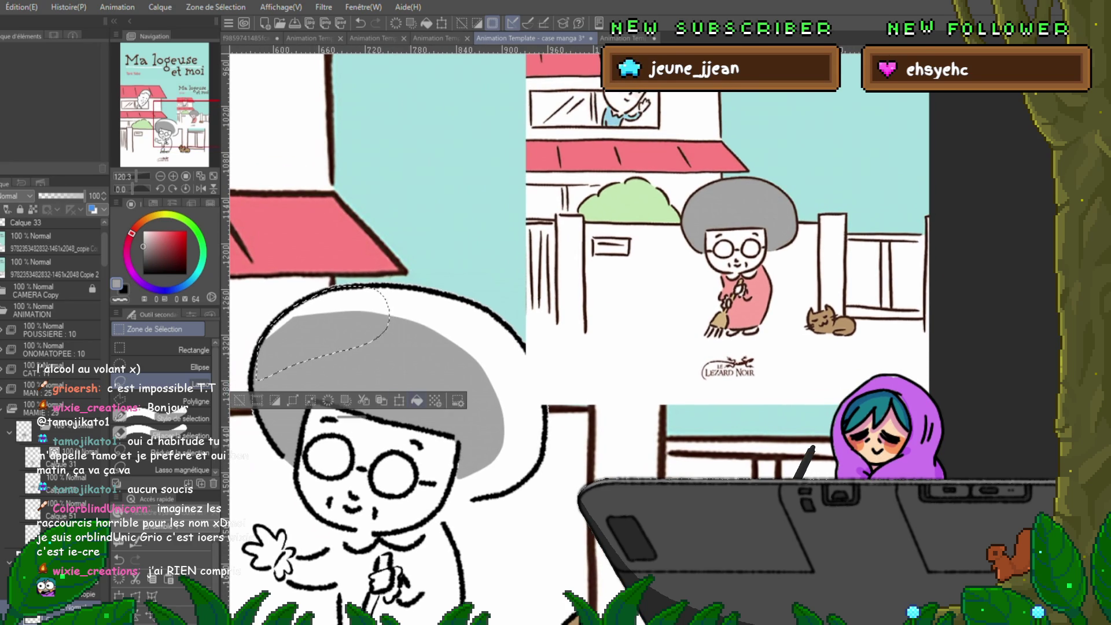
drag(370, 287, 390, 316)
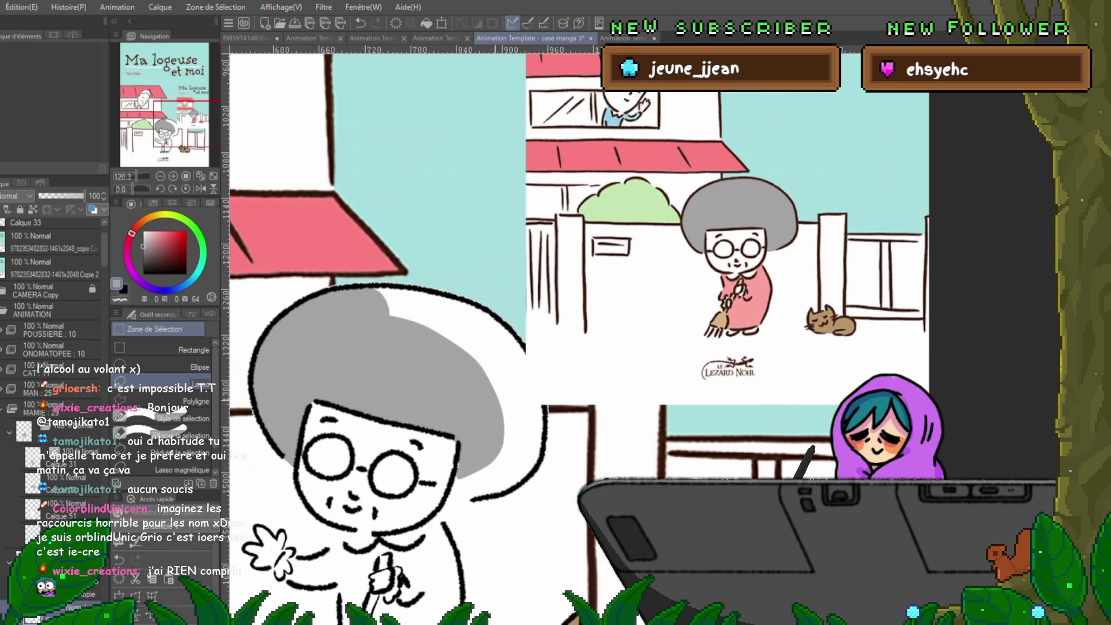
scroll(578, 336, down, 2)
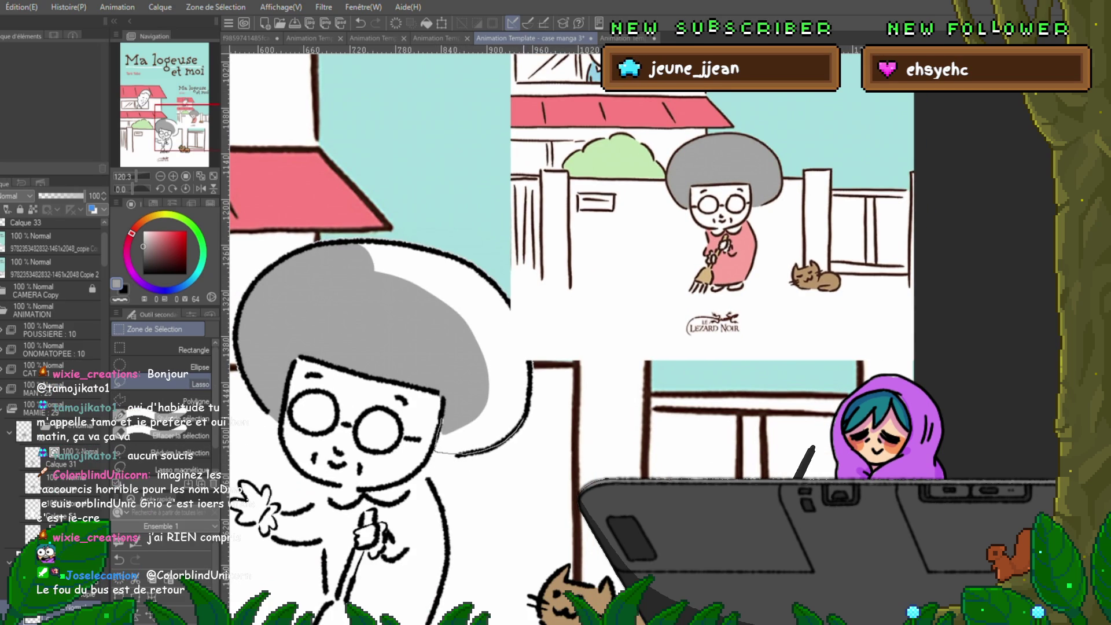
- Lasso the white gap on the hair's right side and fill it grey
drag(434, 450, 475, 348)
key(alt+BackSpace)
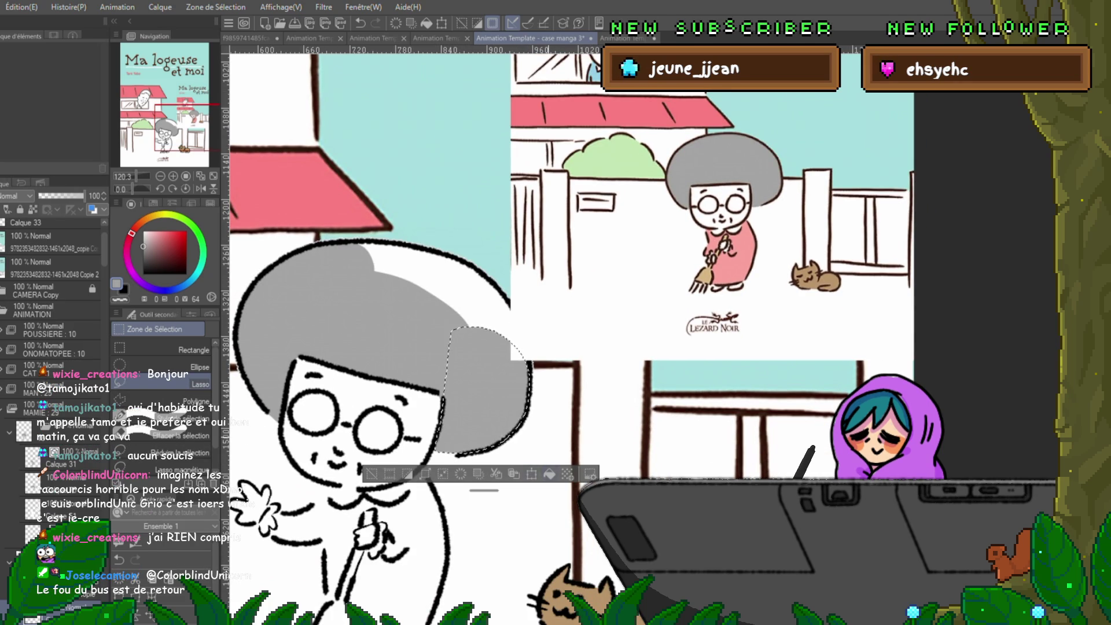
key(ctrl+d)
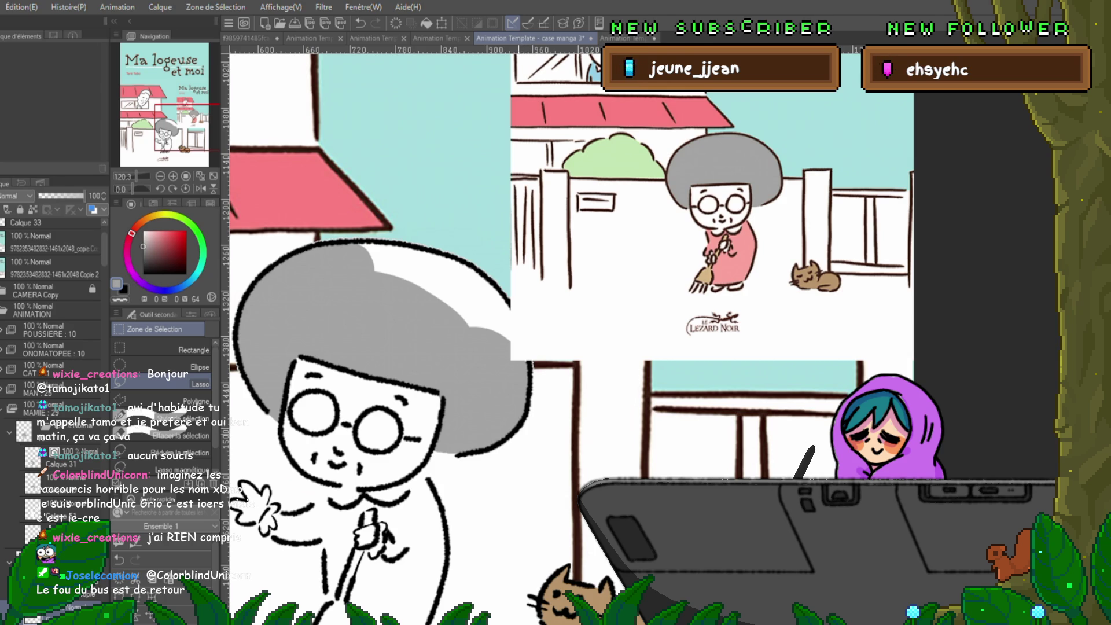
drag(521, 289, 483, 318)
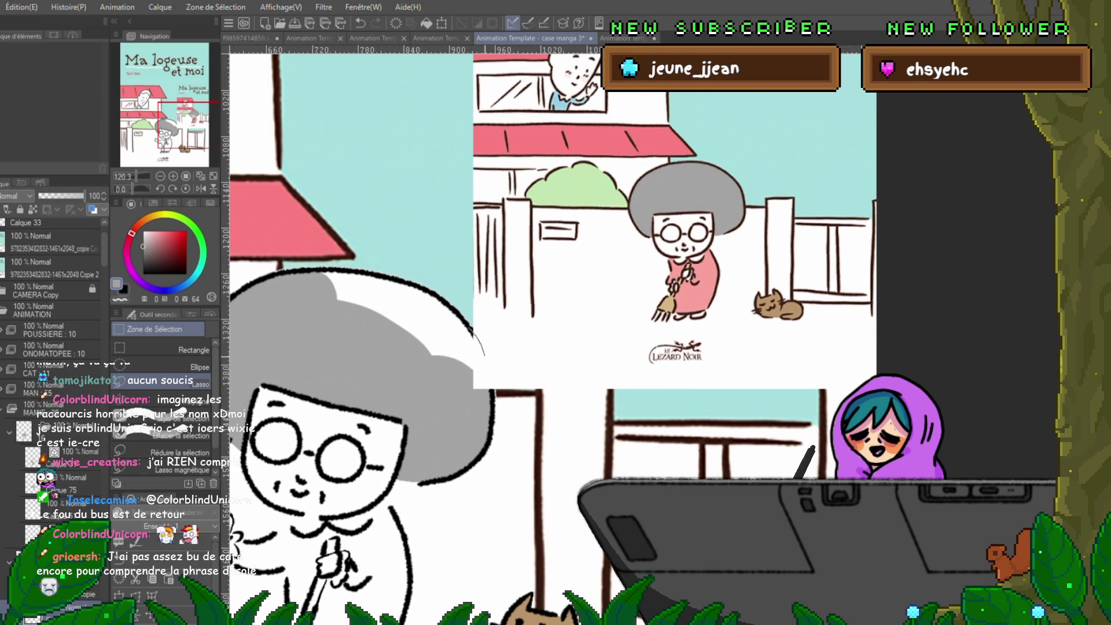
drag(366, 291, 492, 414)
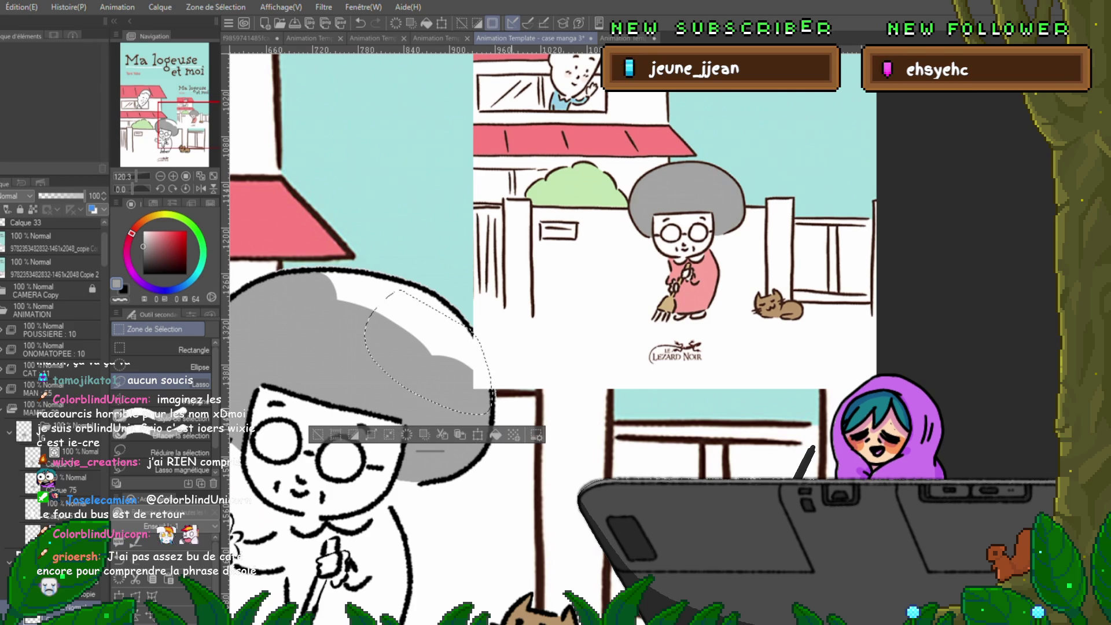
key(ctrl+d)
- Fill the white gaps atop the hair grey, then undo and redo to check the fill
mouse_move(521, 289)
mouse_down()
mouse_move(551, 291)
mouse_move(660, 376)
mouse_up()
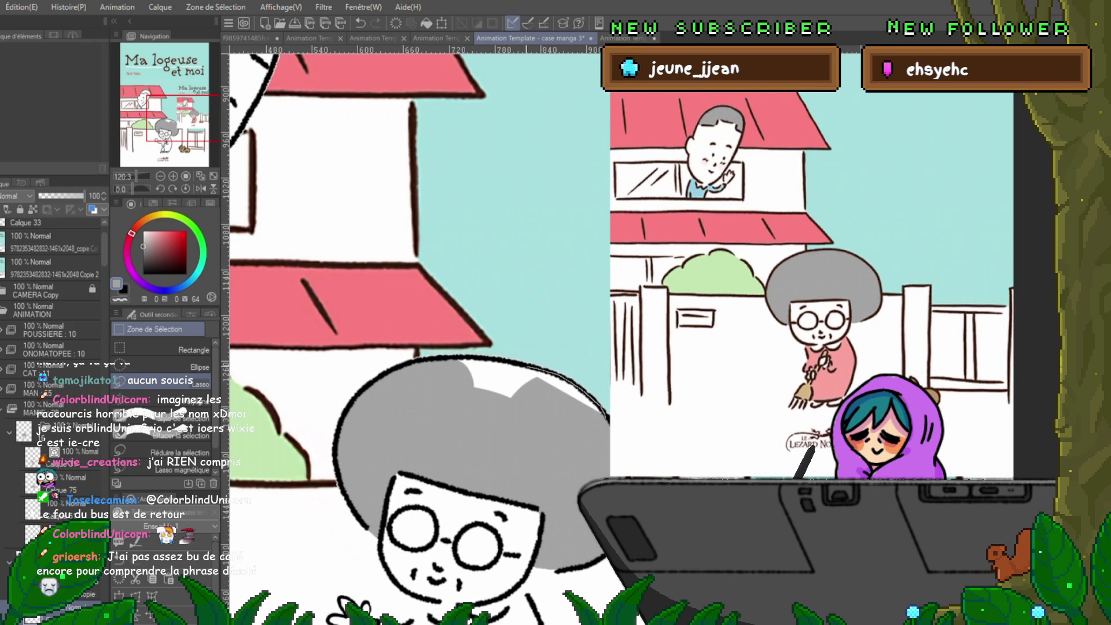
drag(457, 365, 579, 446)
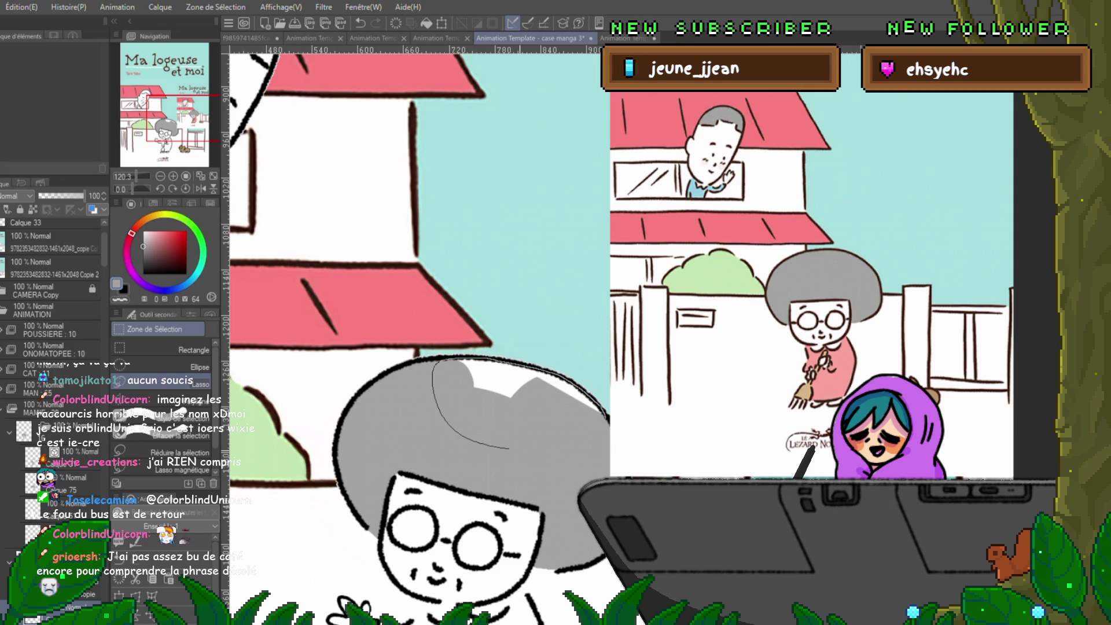
drag(521, 405, 484, 280)
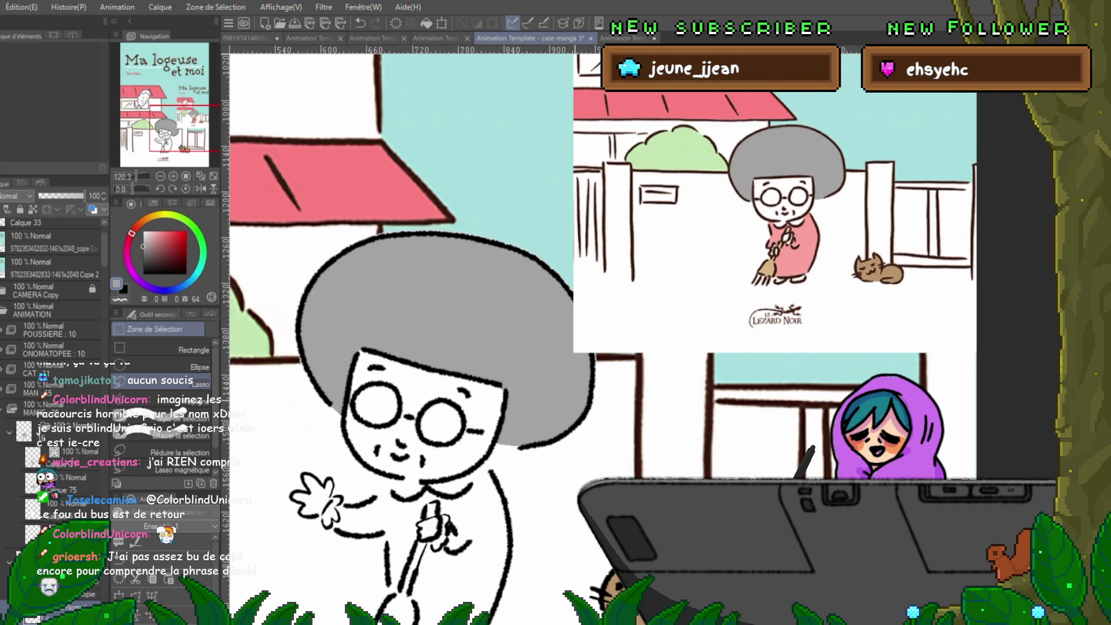
key(ctrl+z)
key(ctrl+y)
key(ctrl+z)
key(ctrl+y)
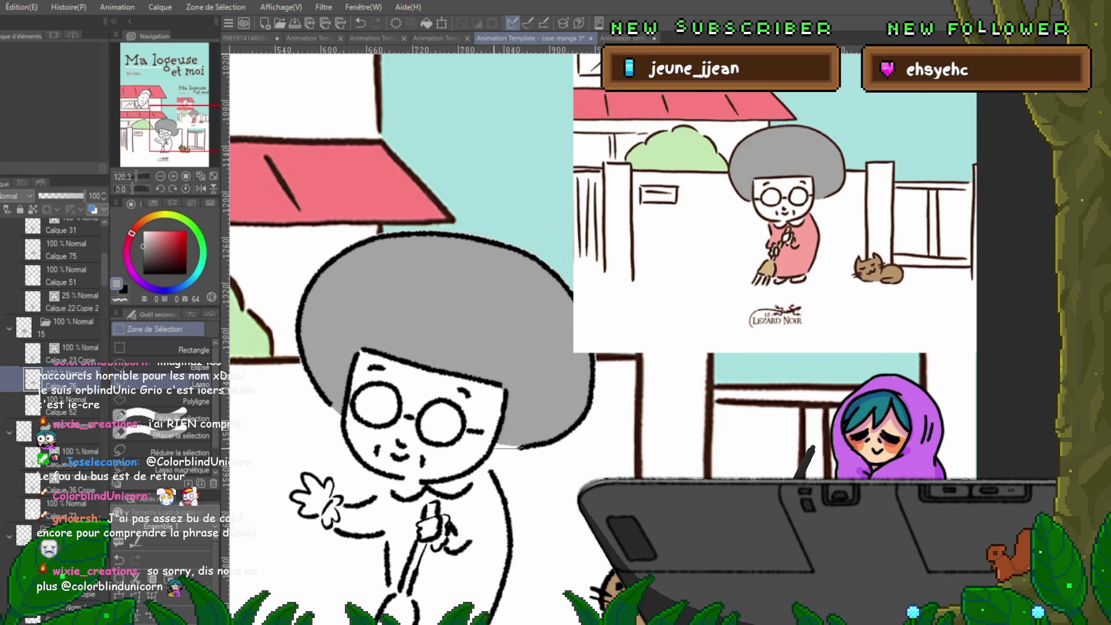
- Discard a small selection near the chin and return to the Pen tool
drag(503, 429, 497, 446)
key(ctrl+d)
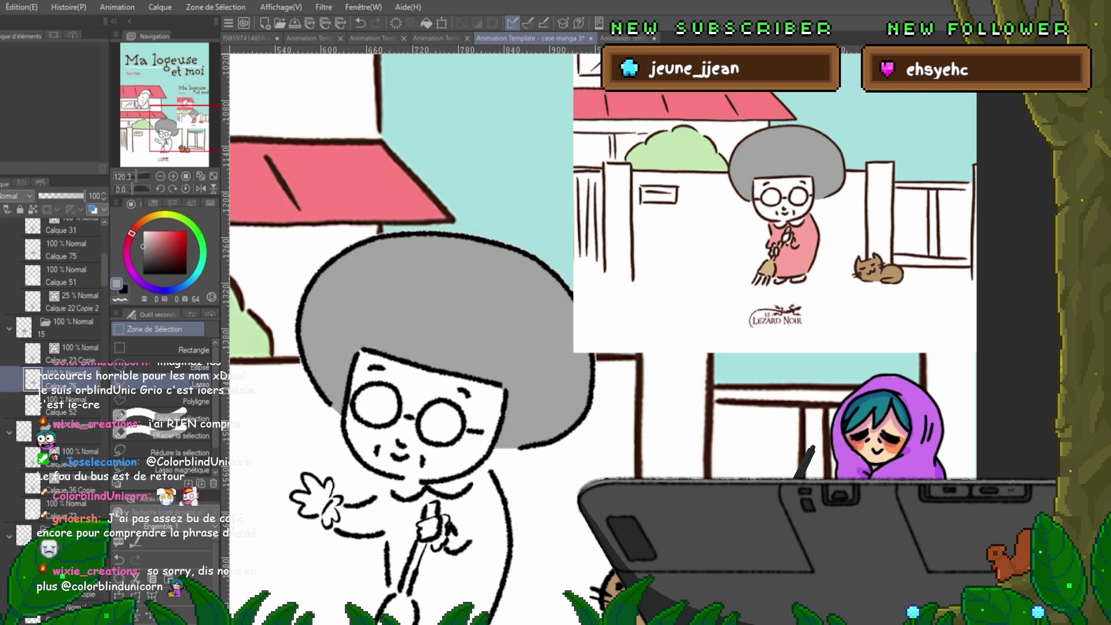
key(p)
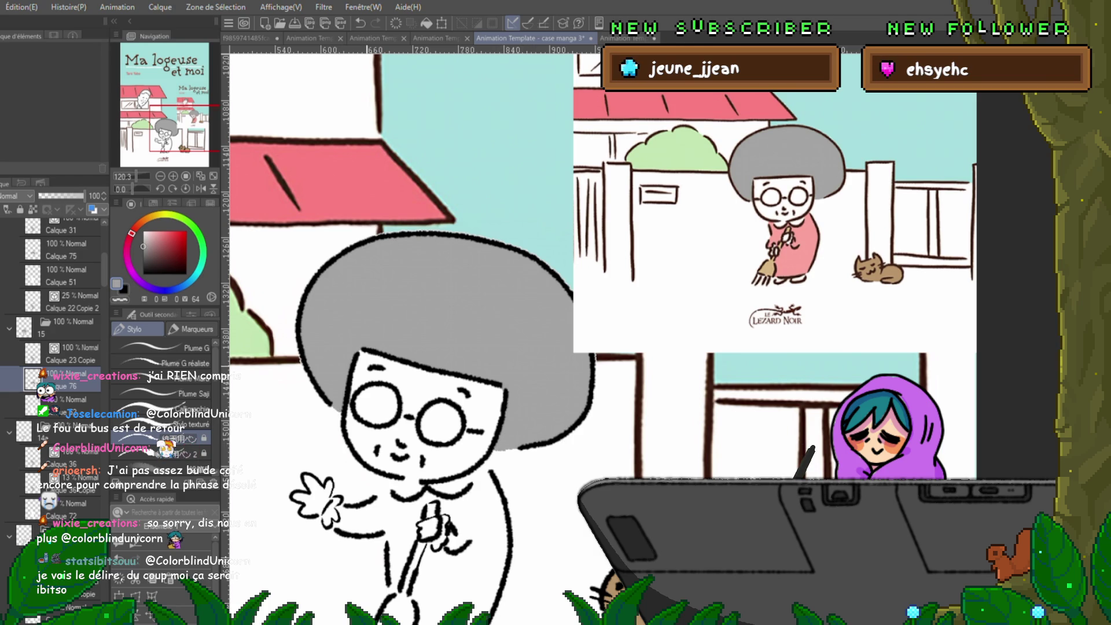
- Select the Calque 75 cel and step to the next animation frame
click(64, 249)
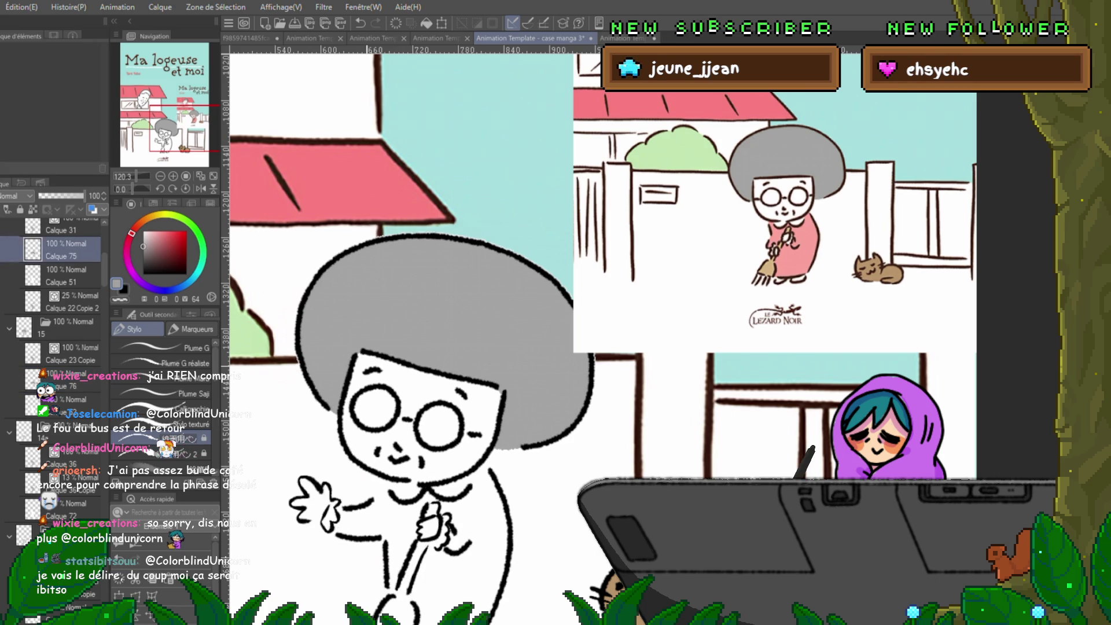
key(Down)
key(Down)
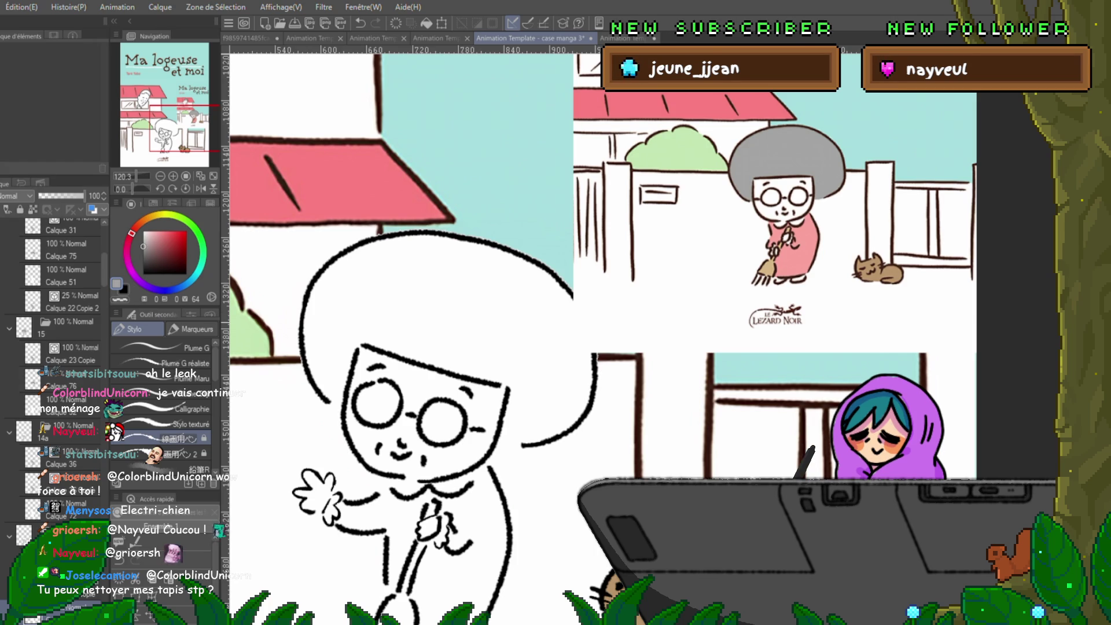
- Recentre the character, step back one frame, and select the Calque 54 frame layer
drag(521, 318, 550, 234)
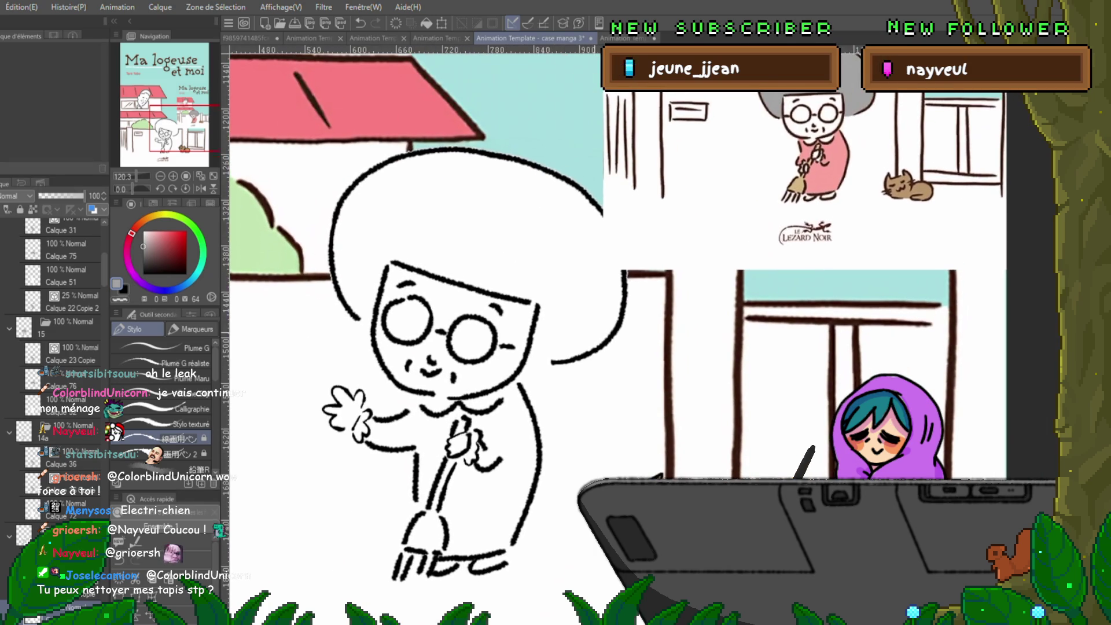
key(Left)
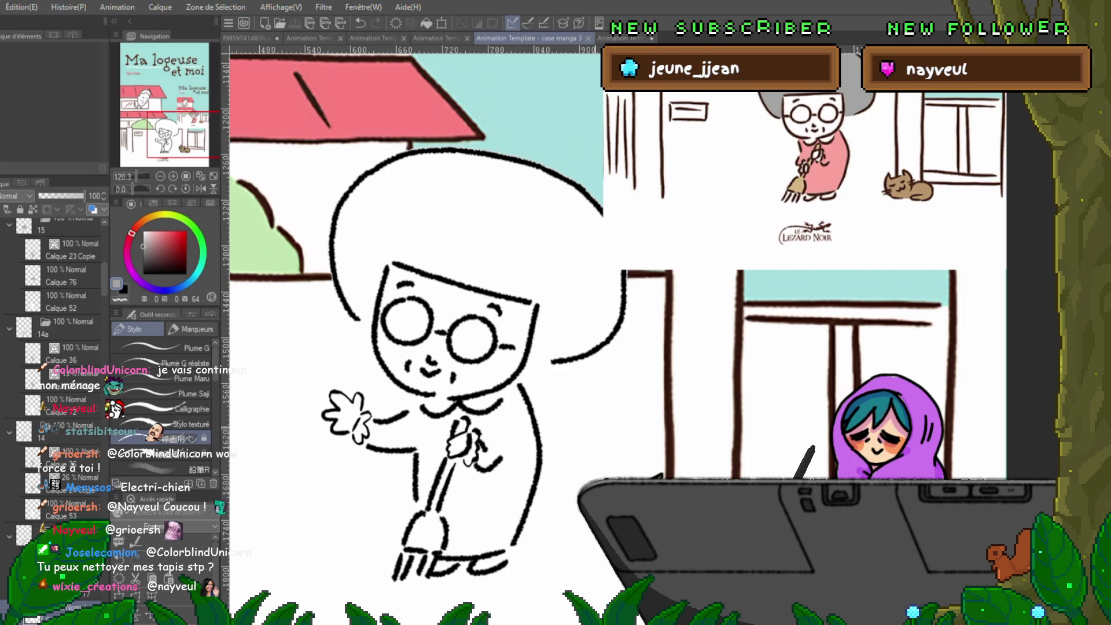
drag(463, 347, 424, 373)
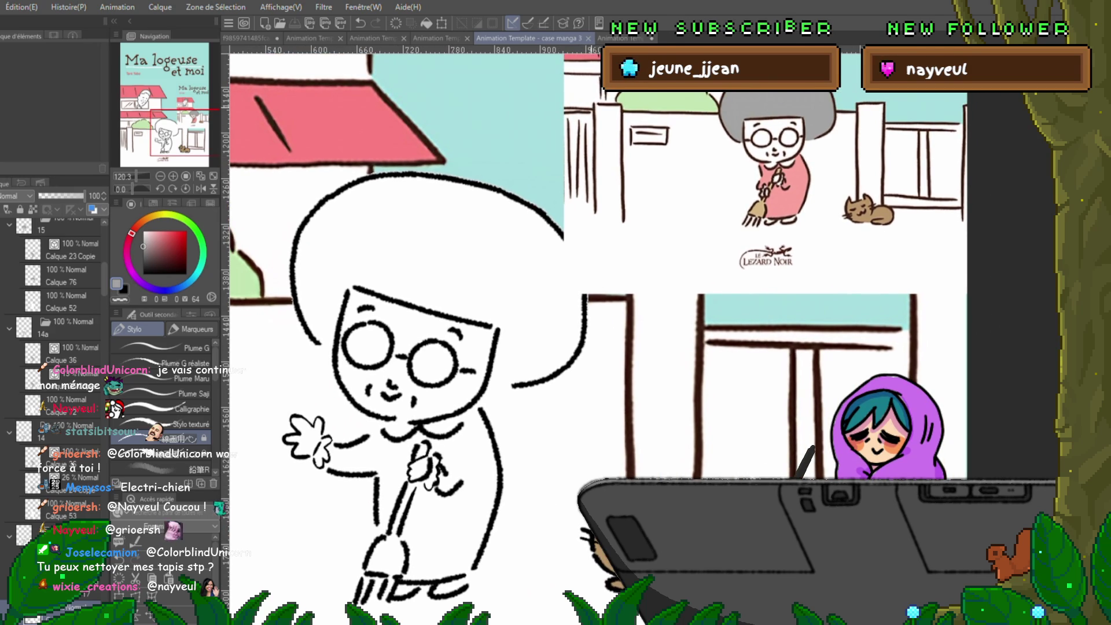
key(m)
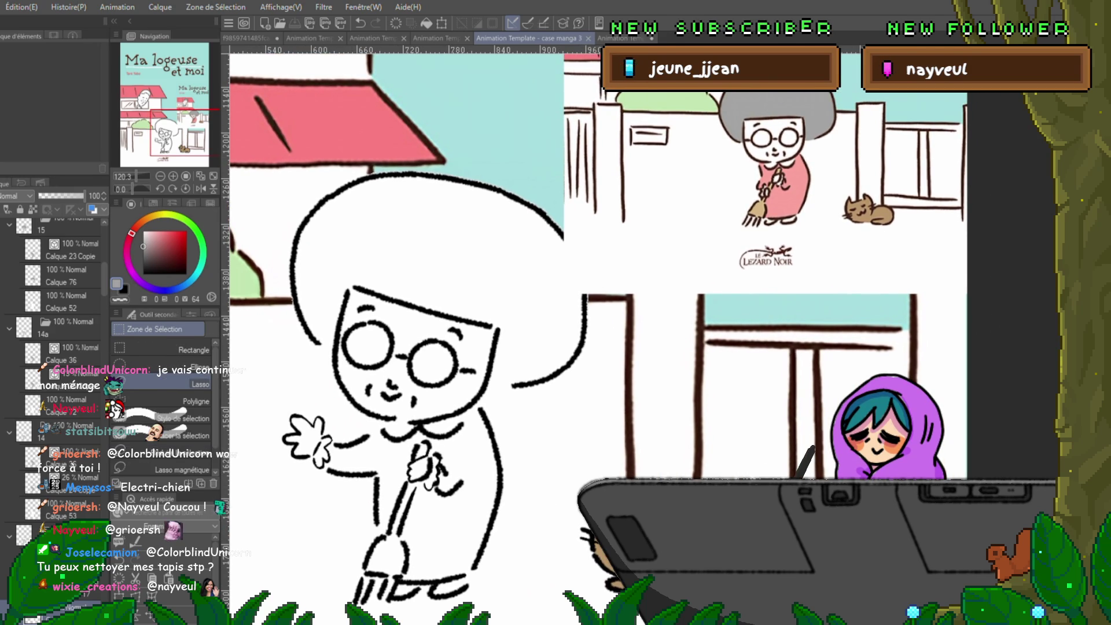
key(p)
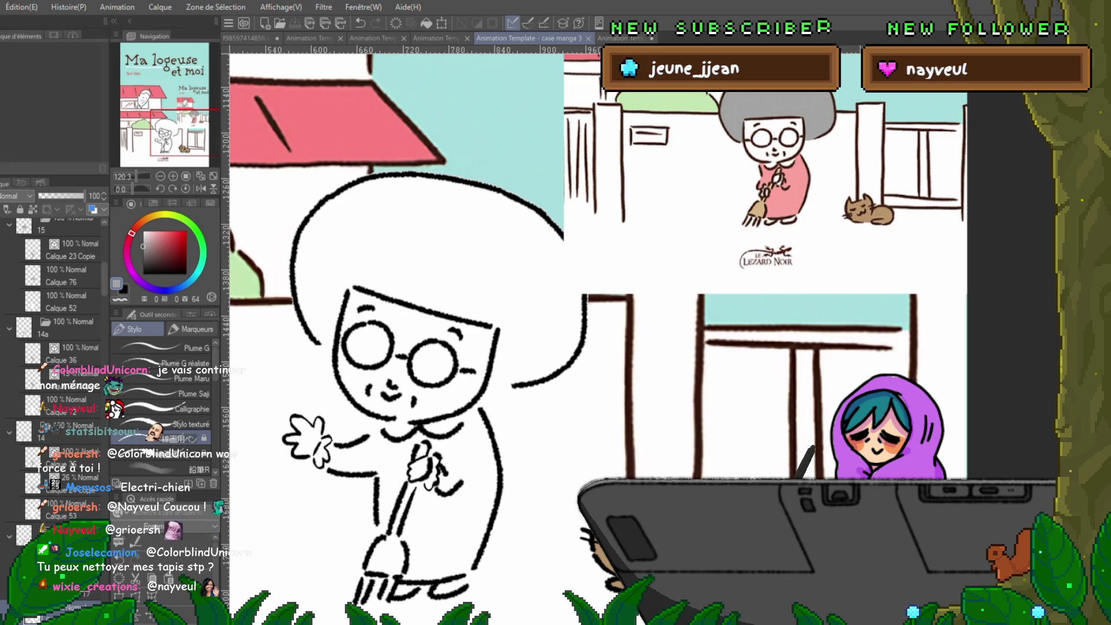
click(64, 312)
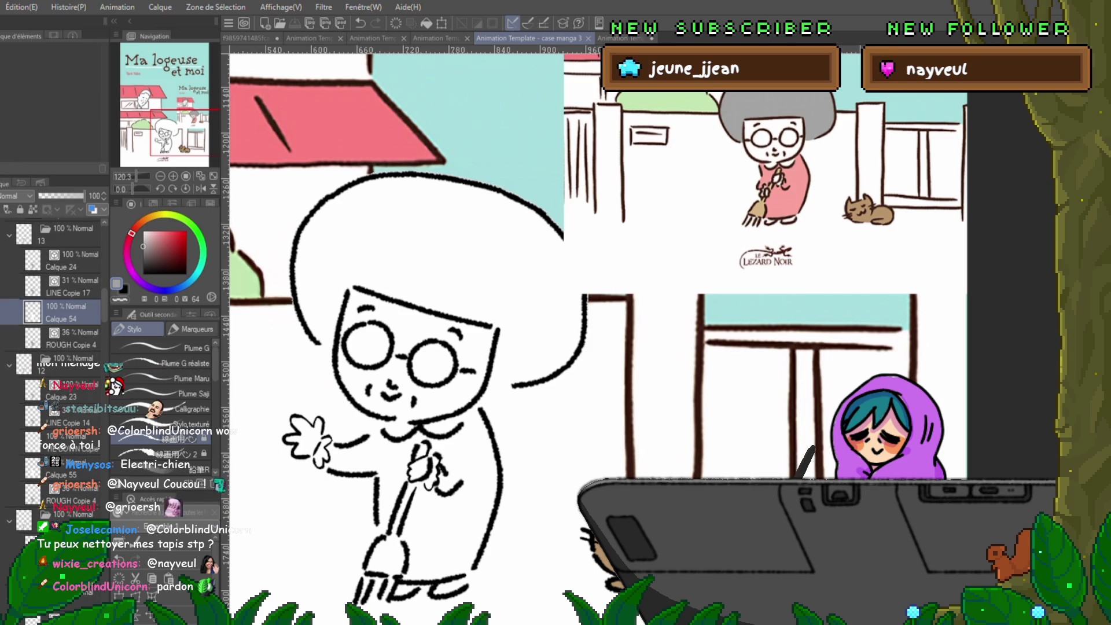
- Select the Calque 55 in-between and flip back and forth around the broom pose
click(64, 495)
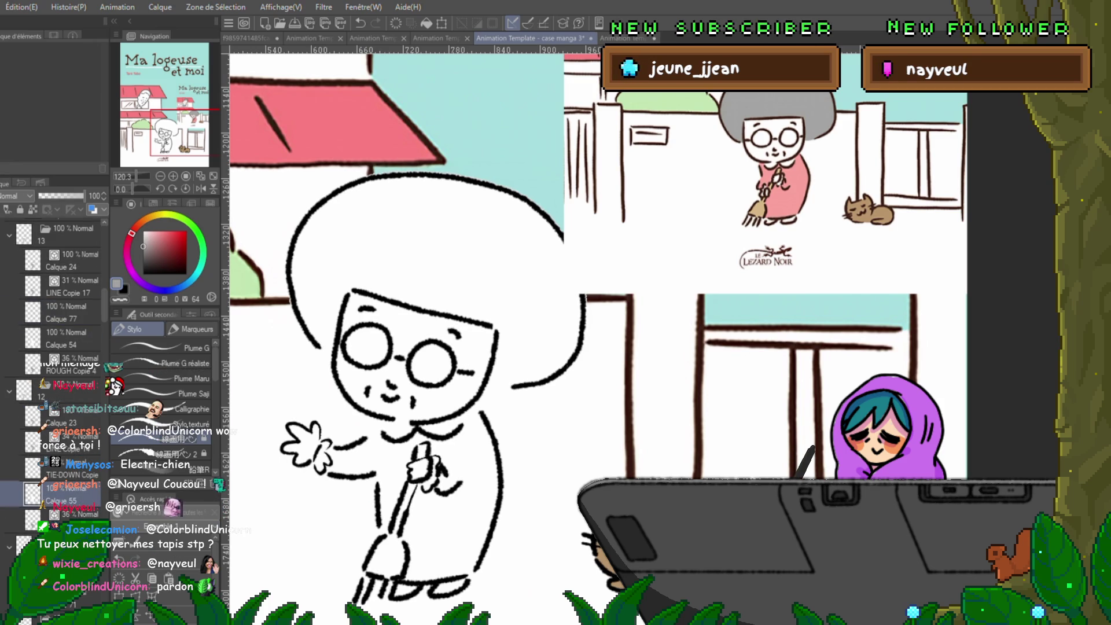
click(63, 354)
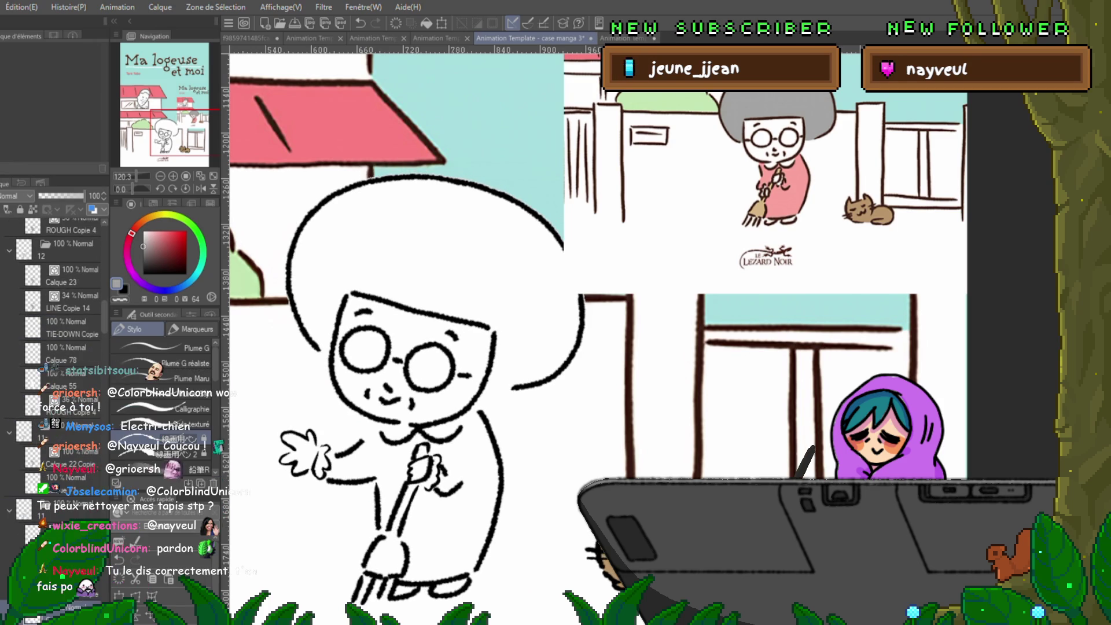
key(Left)
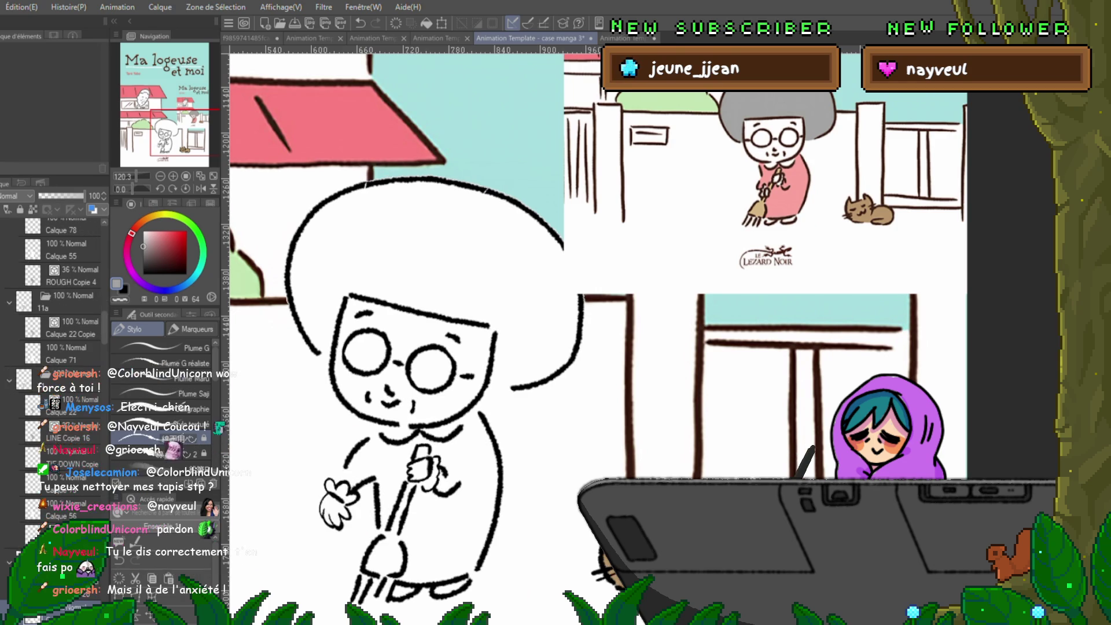
key(Left)
key(Right)
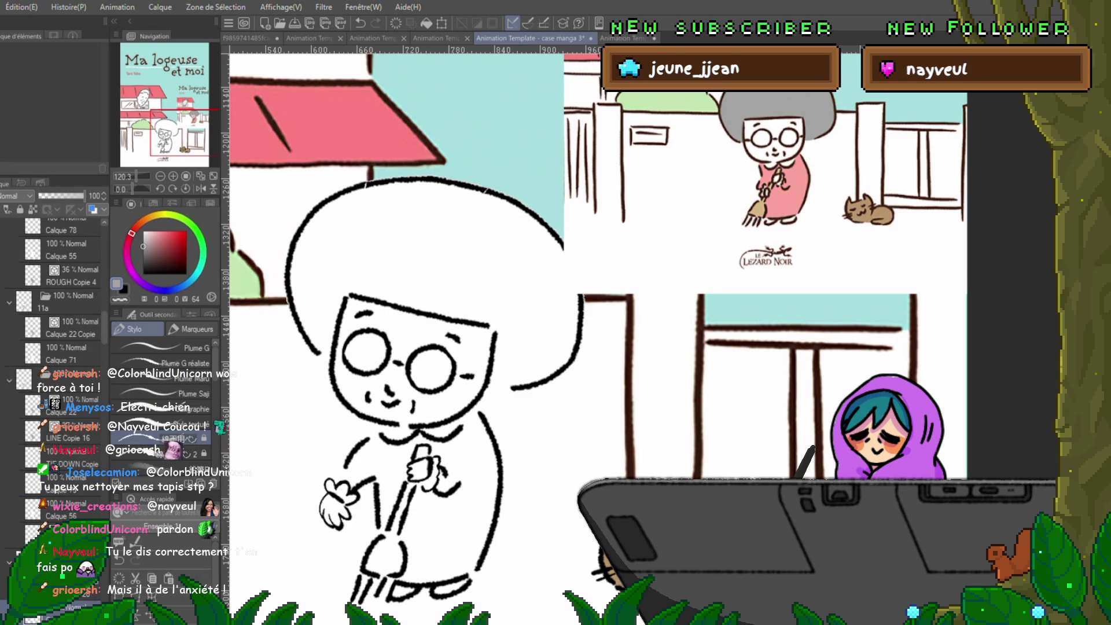
key(Left)
key(Right)
key(Left)
key(Right)
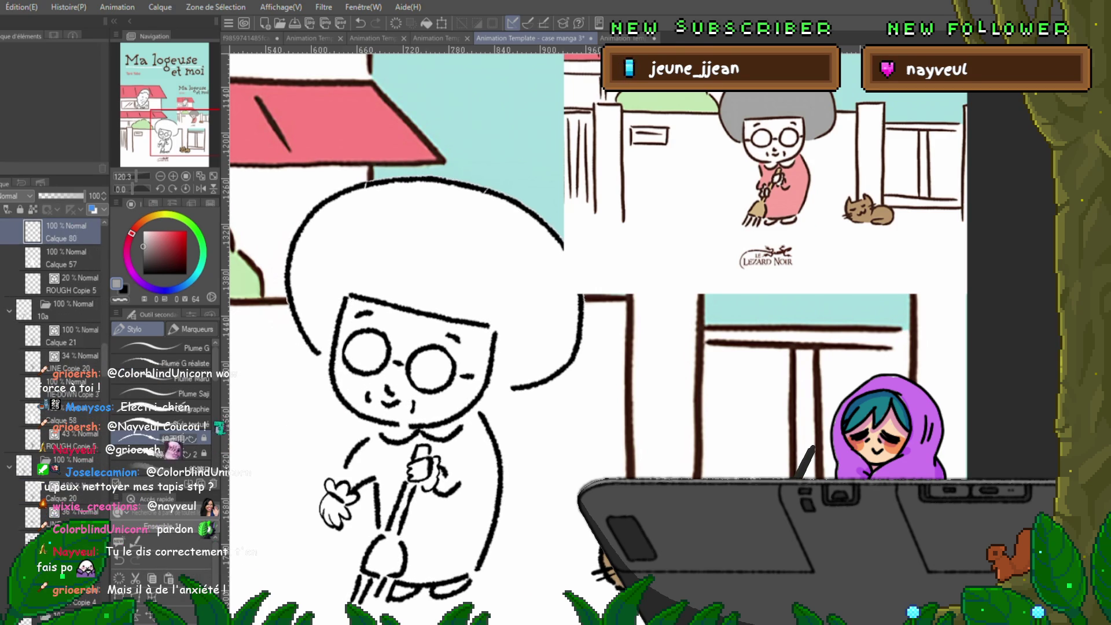
key(Left)
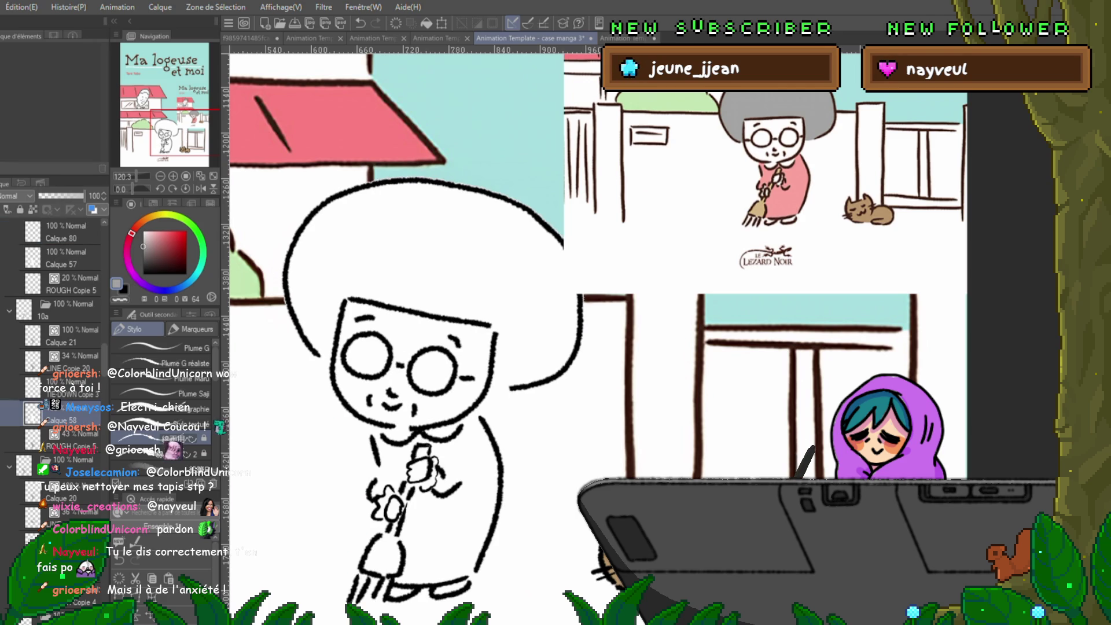
- Advance through the sweeping drawings, ending on the drawing in folder 3
key(Right)
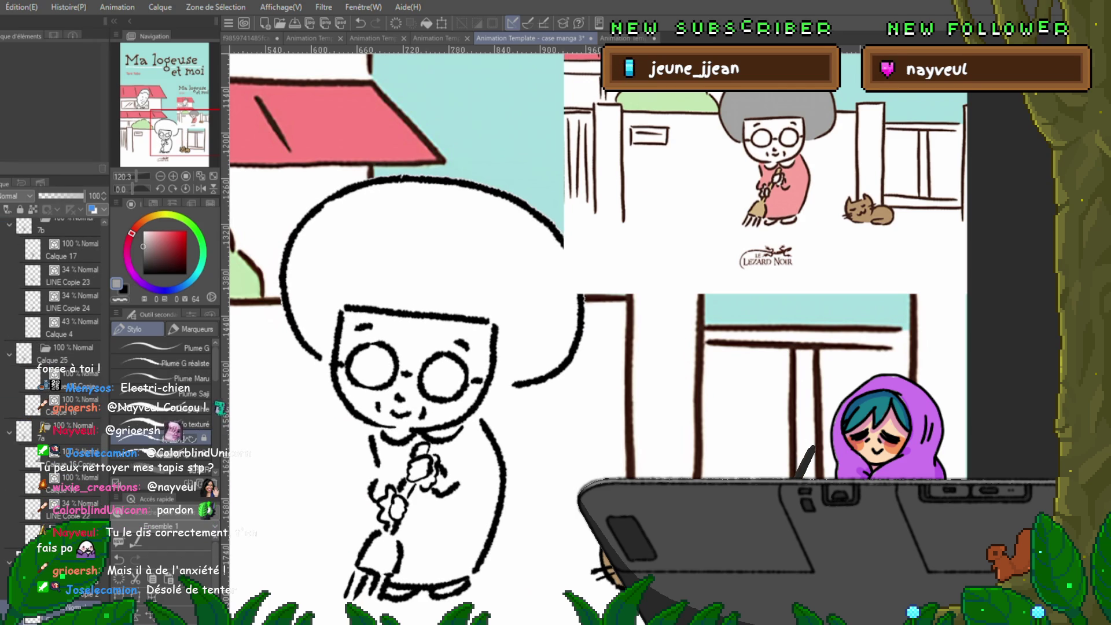
key(Right)
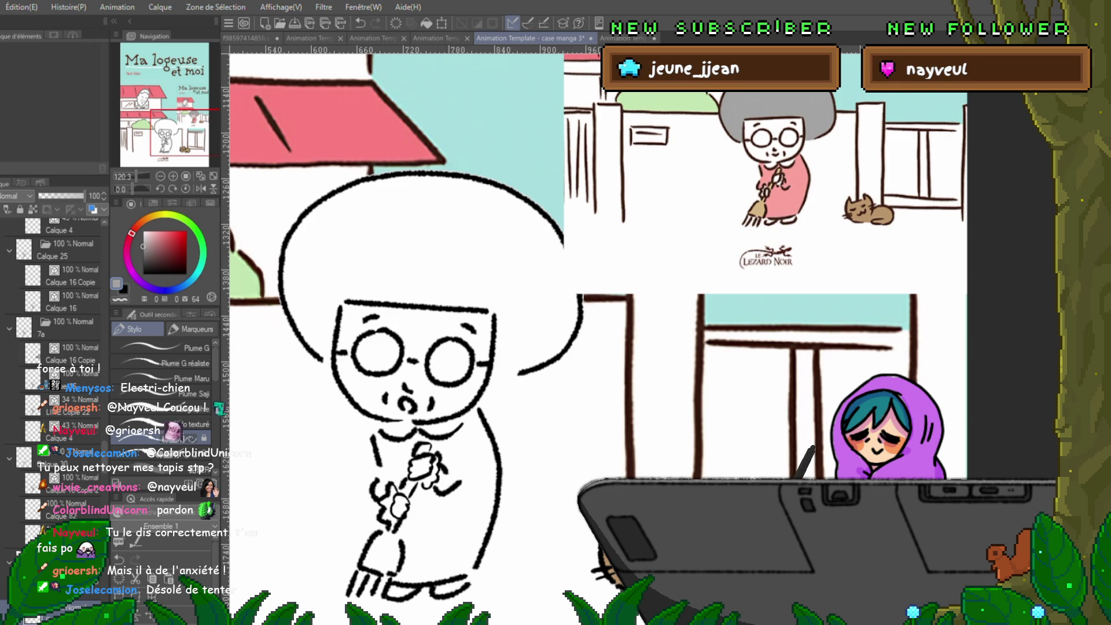
key(Right)
key(Right)
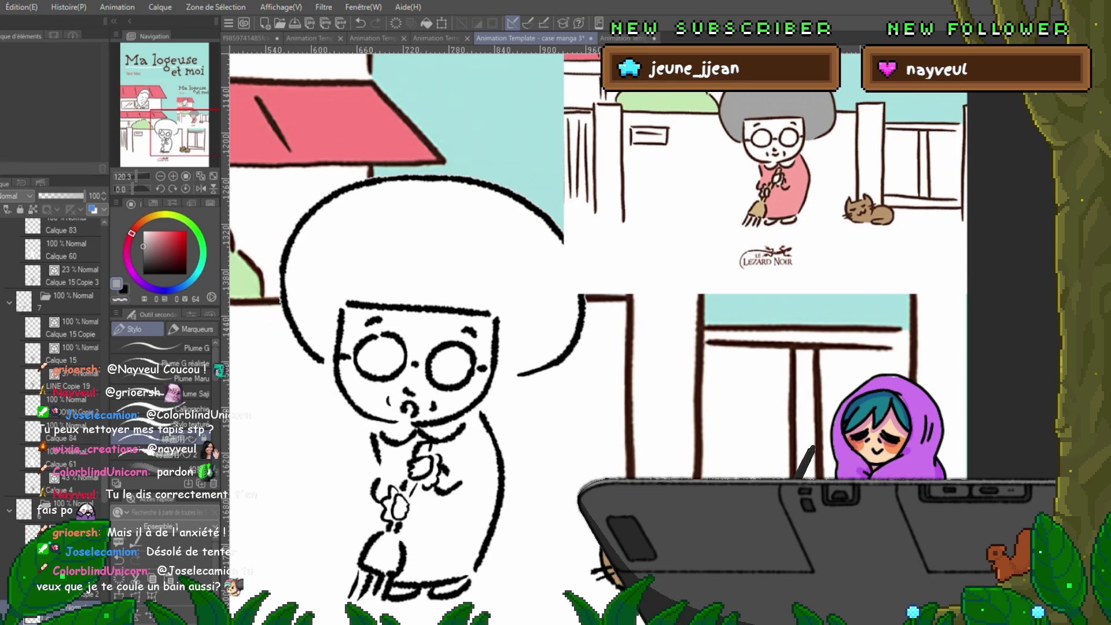
key(Right)
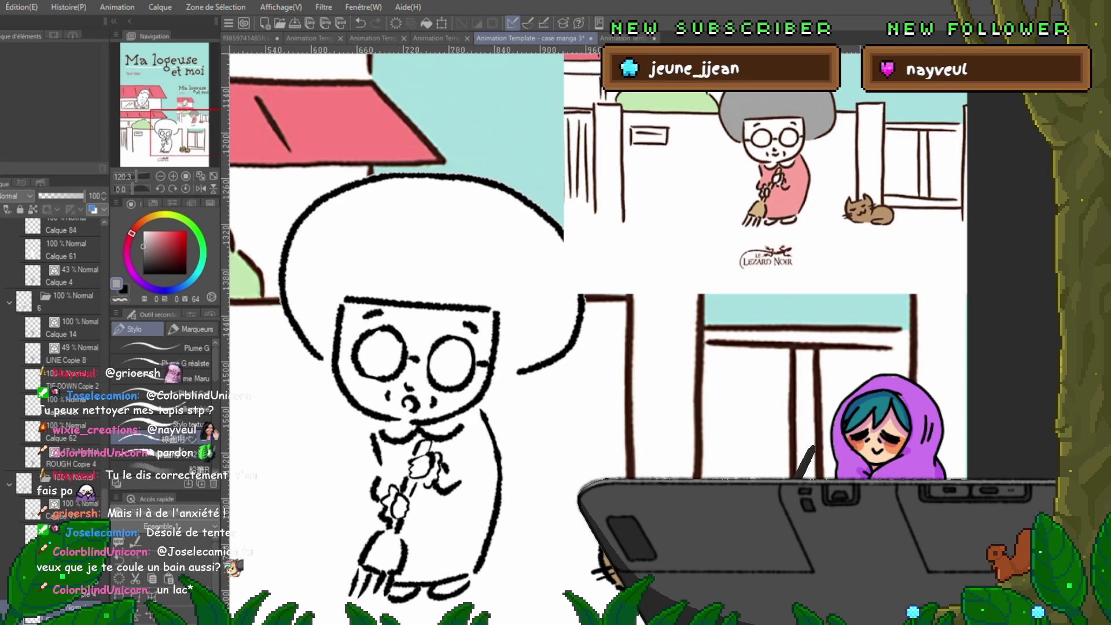
key(Right)
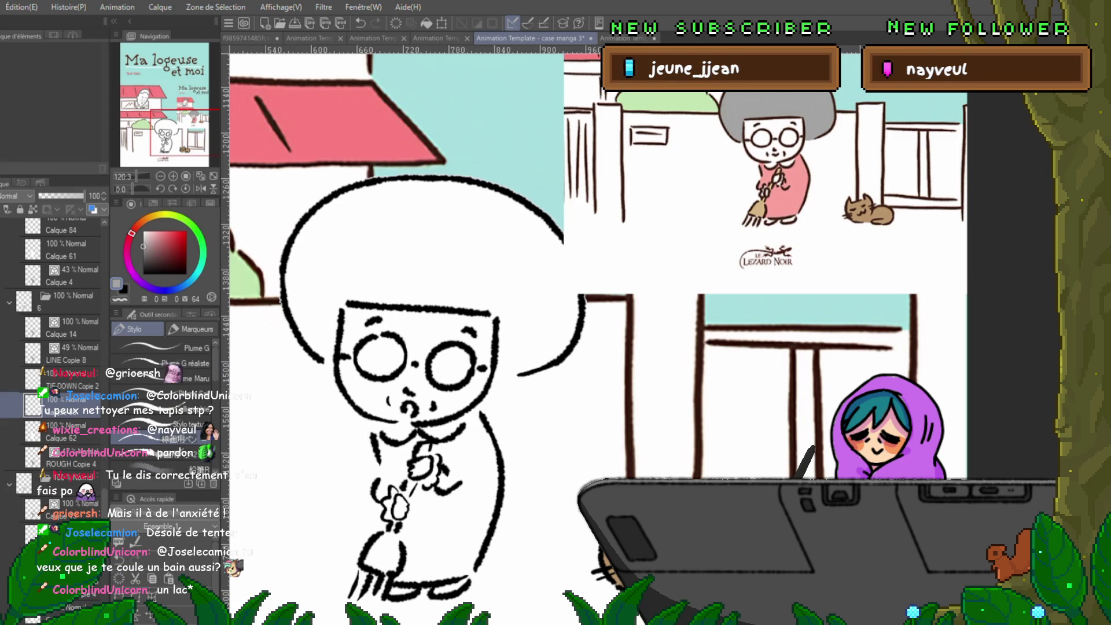
key(Right)
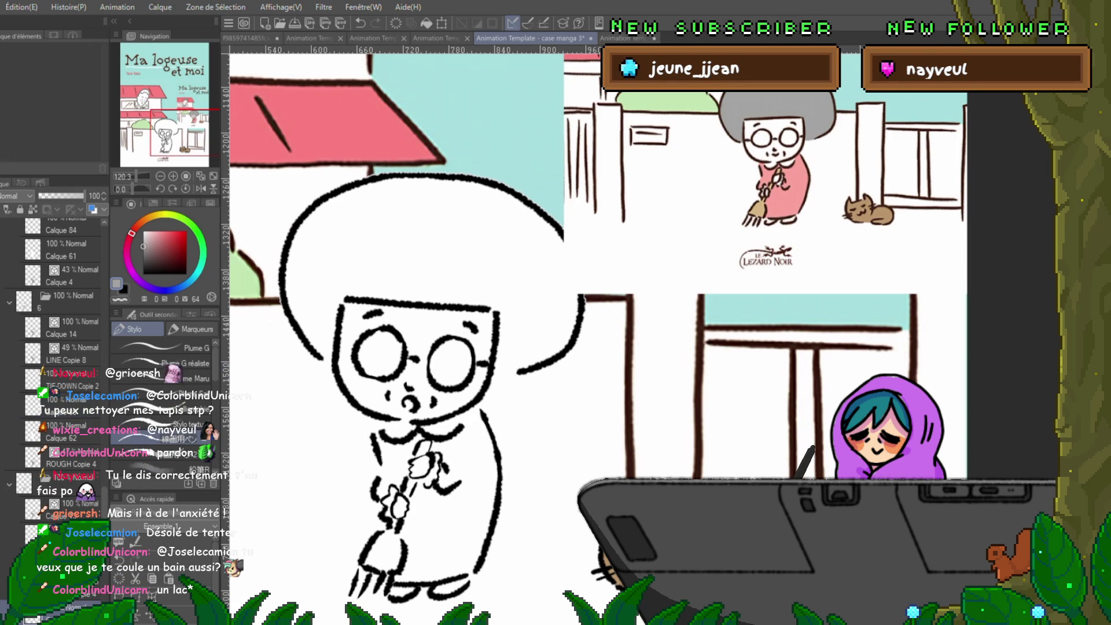
key(Right)
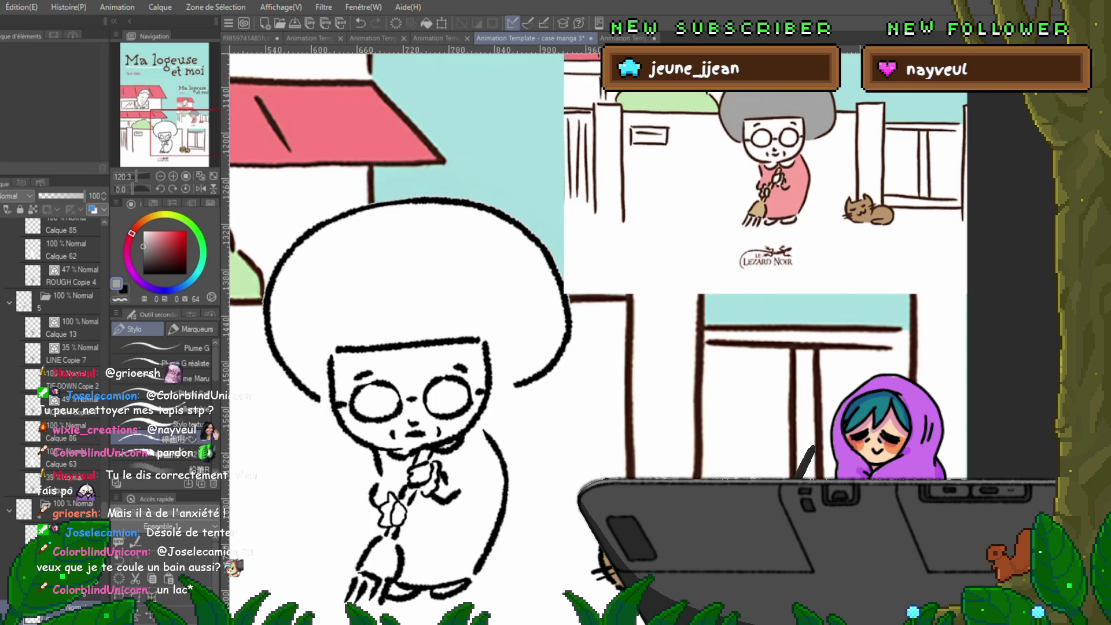
key(Right)
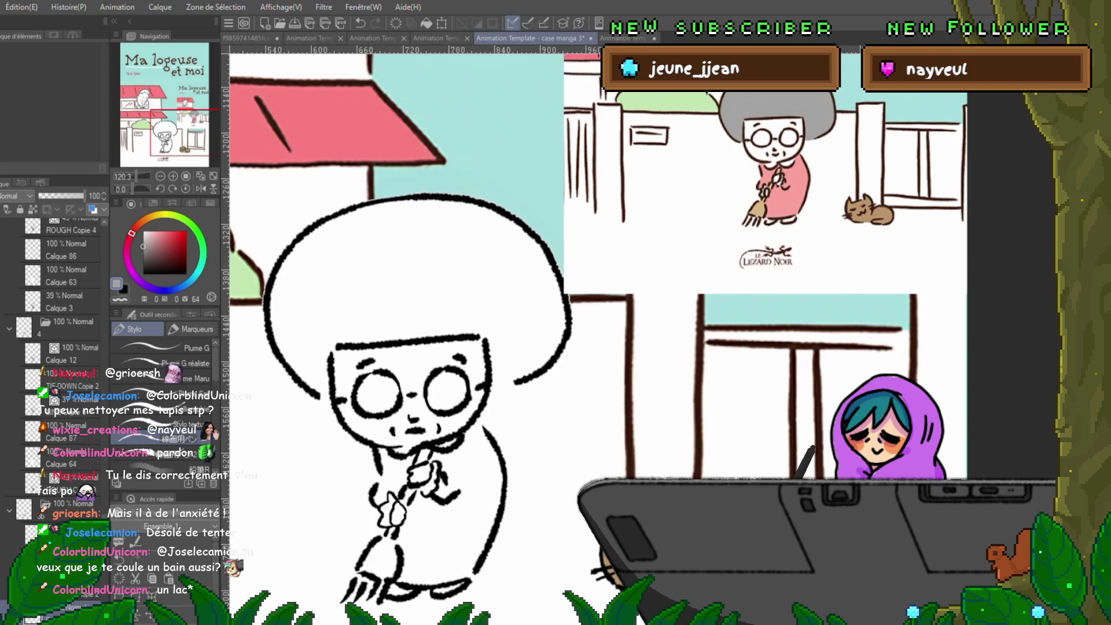
key(Right)
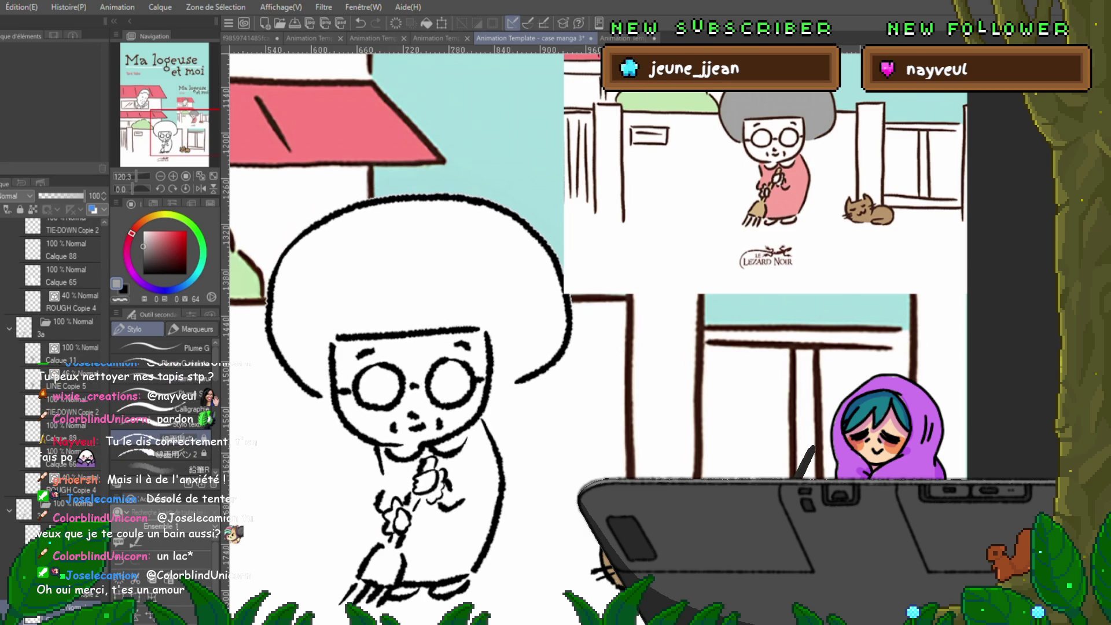
key(Left)
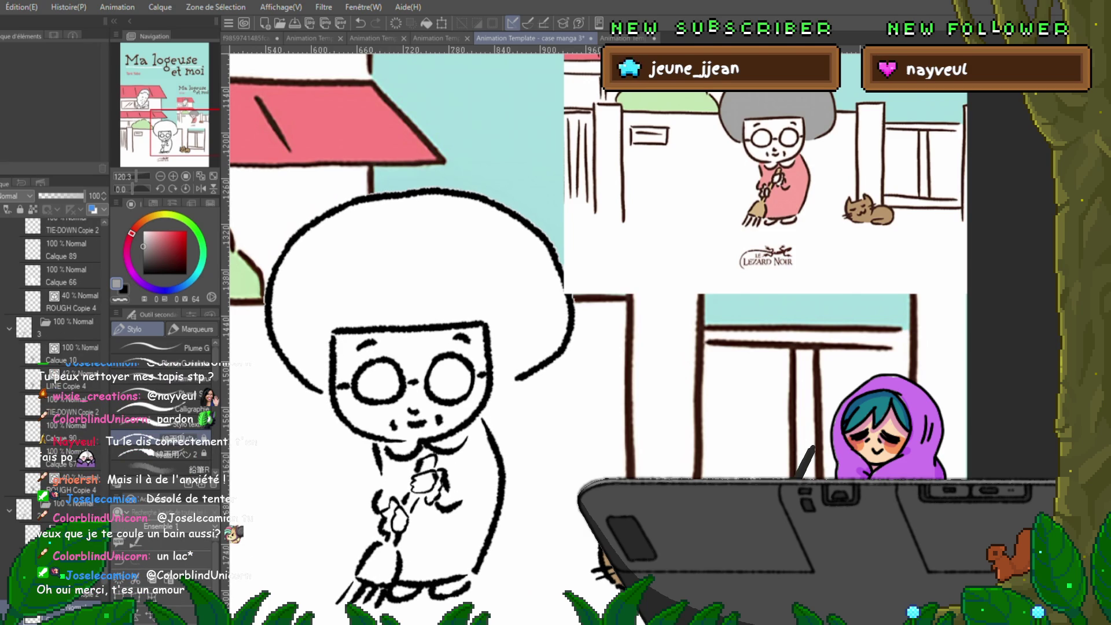
key(Left)
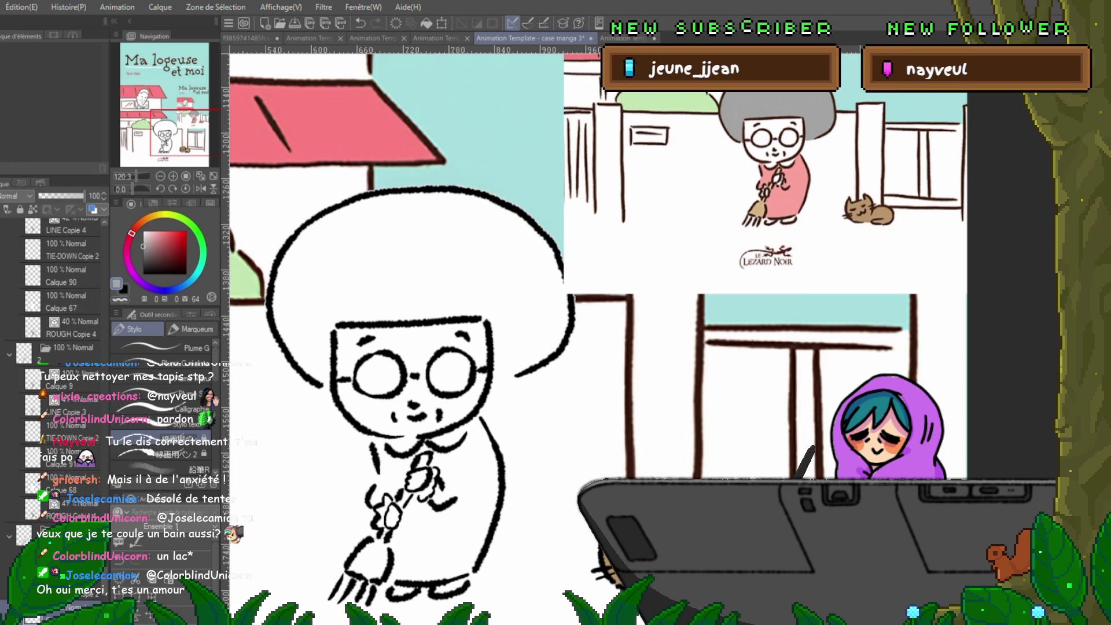
key(Right)
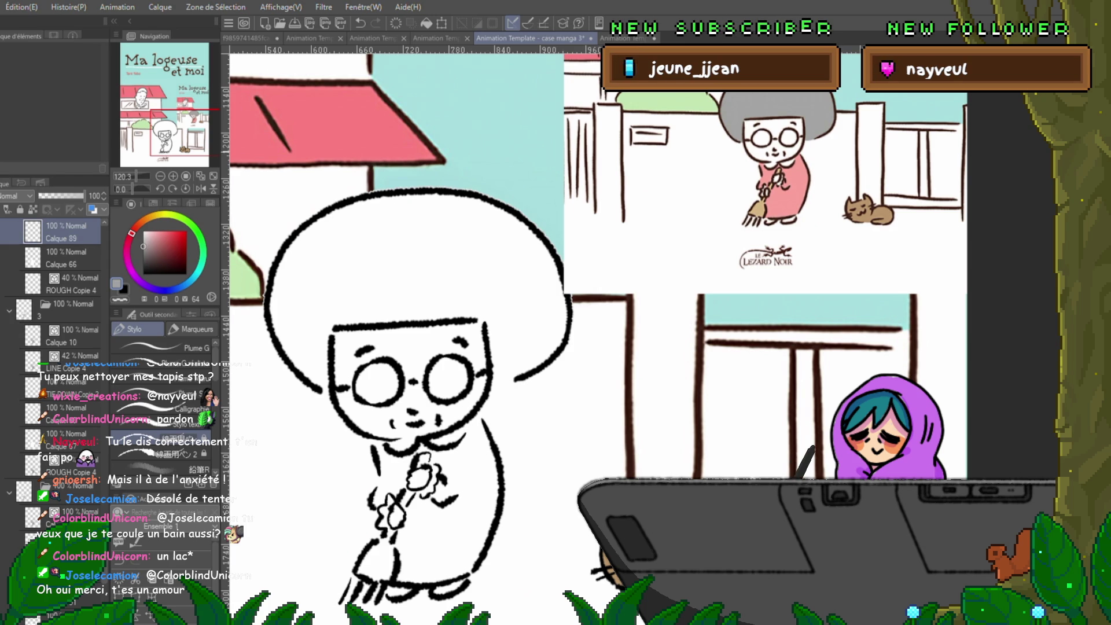
- On Calque 91, add a faint grey stroke right of the face, then flip ahead two drawings
mouse_move(521, 290)
mouse_down()
mouse_move(589, 258)
mouse_move(546, 275)
mouse_move(558, 142)
mouse_move(520, 194)
mouse_move(521, 275)
mouse_up()
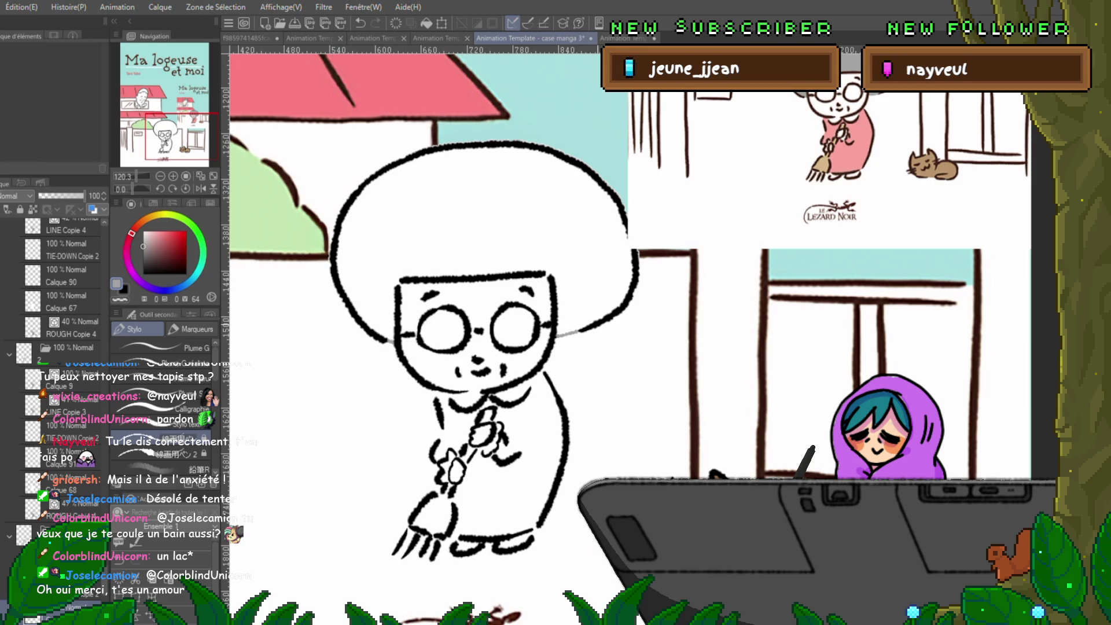
mouse_move(440, 330)
mouse_down()
mouse_move(428, 341)
mouse_move(512, 316)
mouse_up()
click(64, 457)
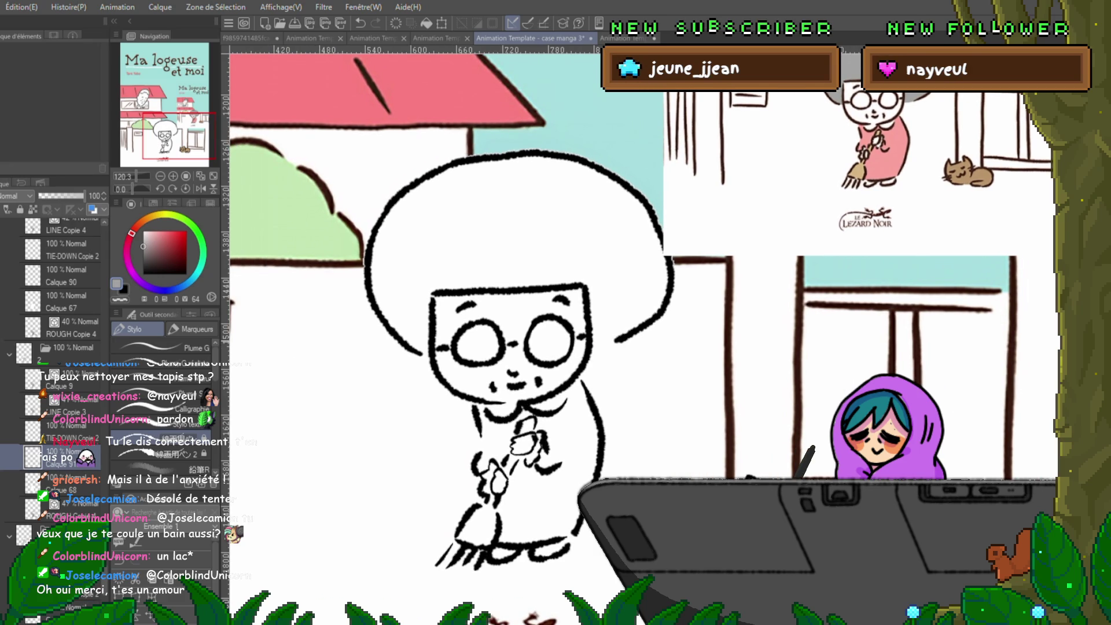
drag(593, 346, 617, 343)
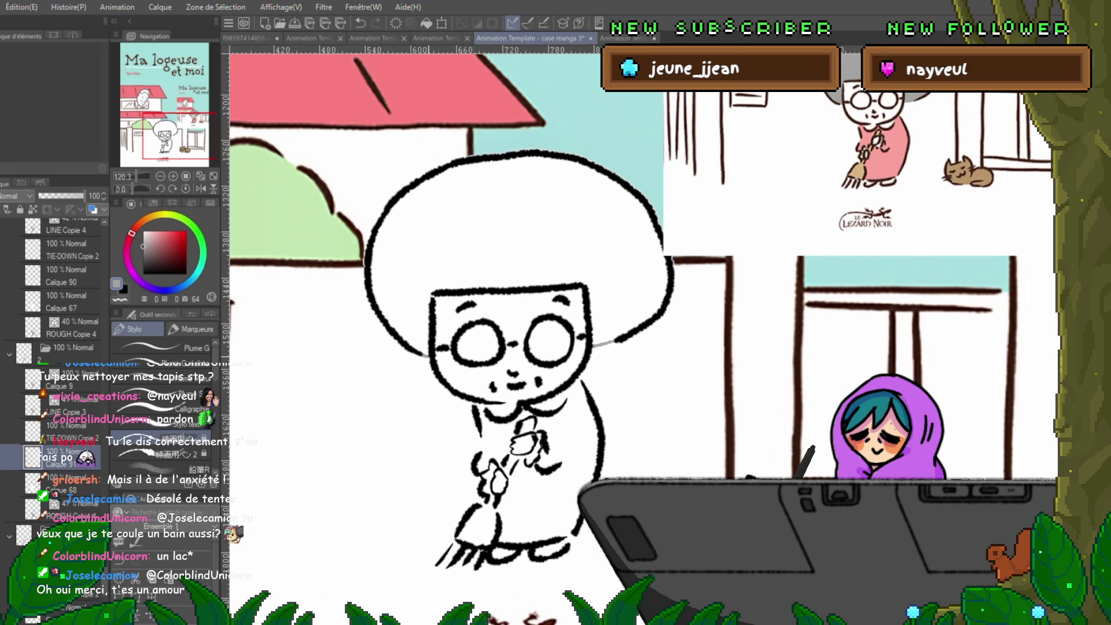
key(Right)
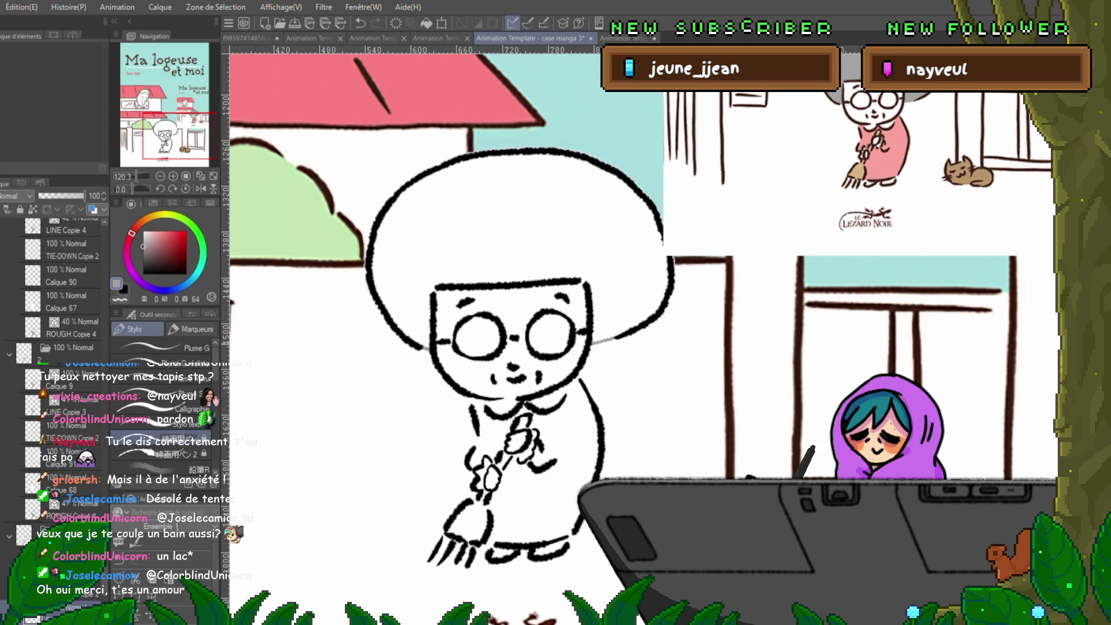
key(Right)
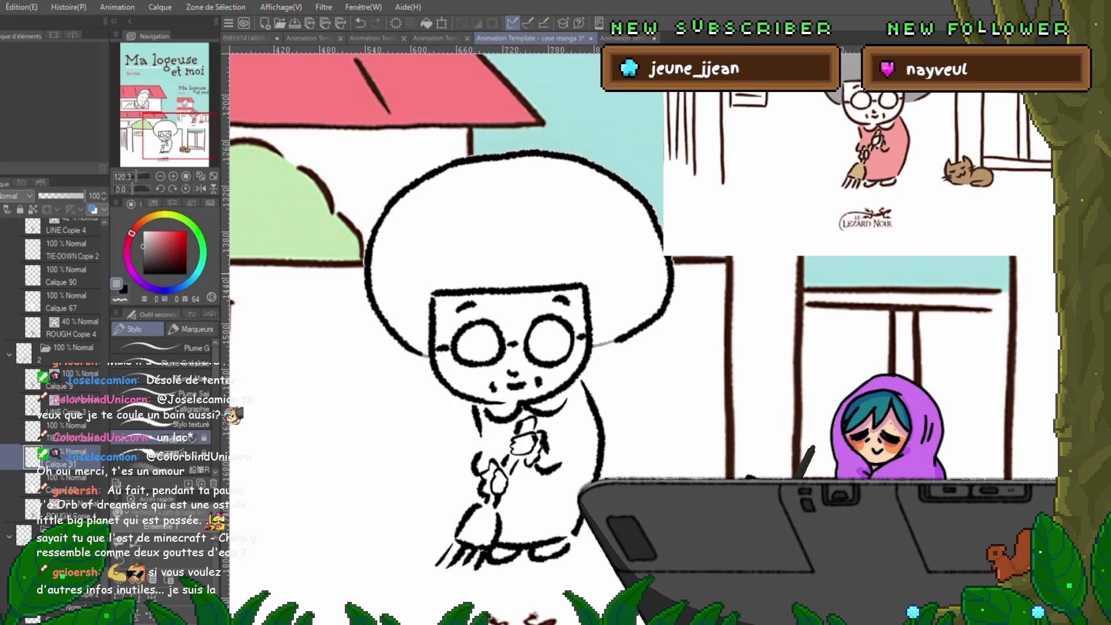
- Step forward to Calque 89, back to Calque 85, and undo the last arm stroke
key(Right)
key(Right)
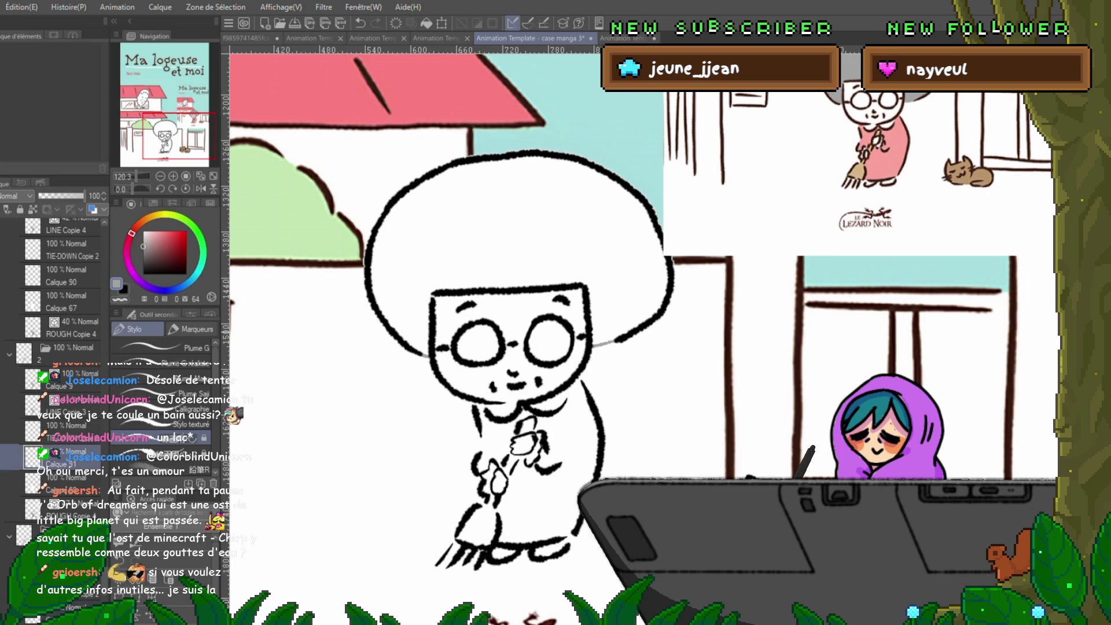
key(Right)
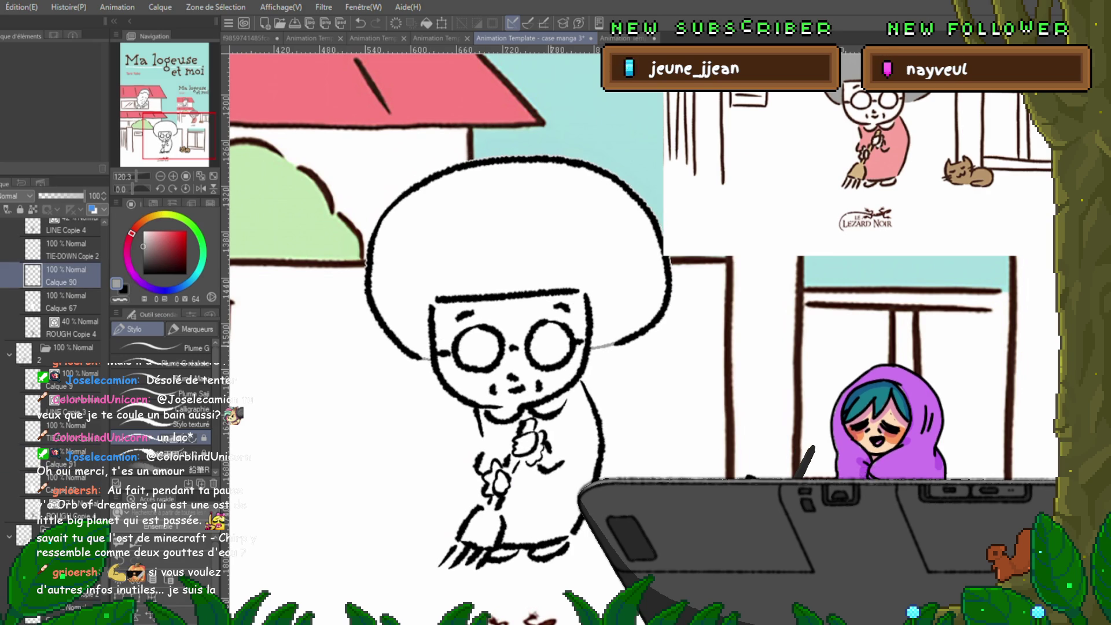
key(Right)
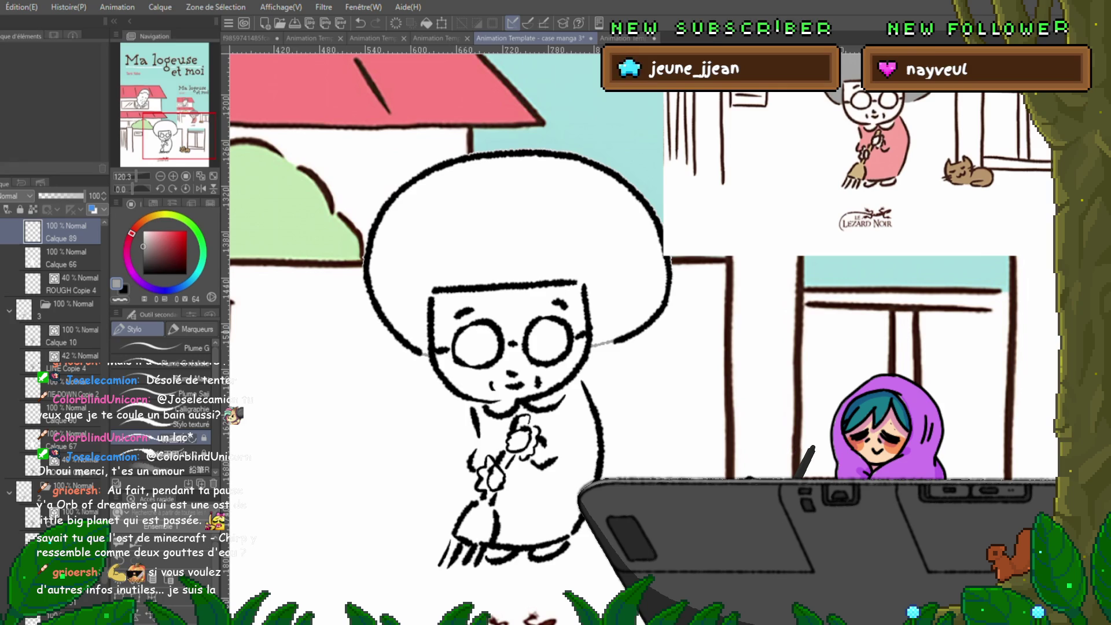
key(Left)
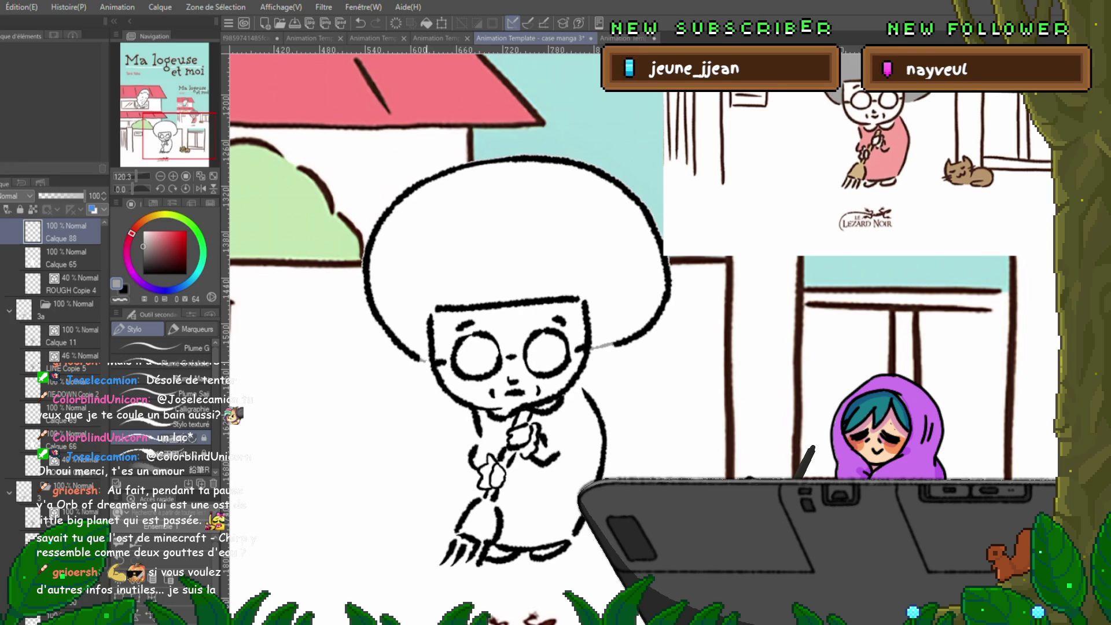
key(Left)
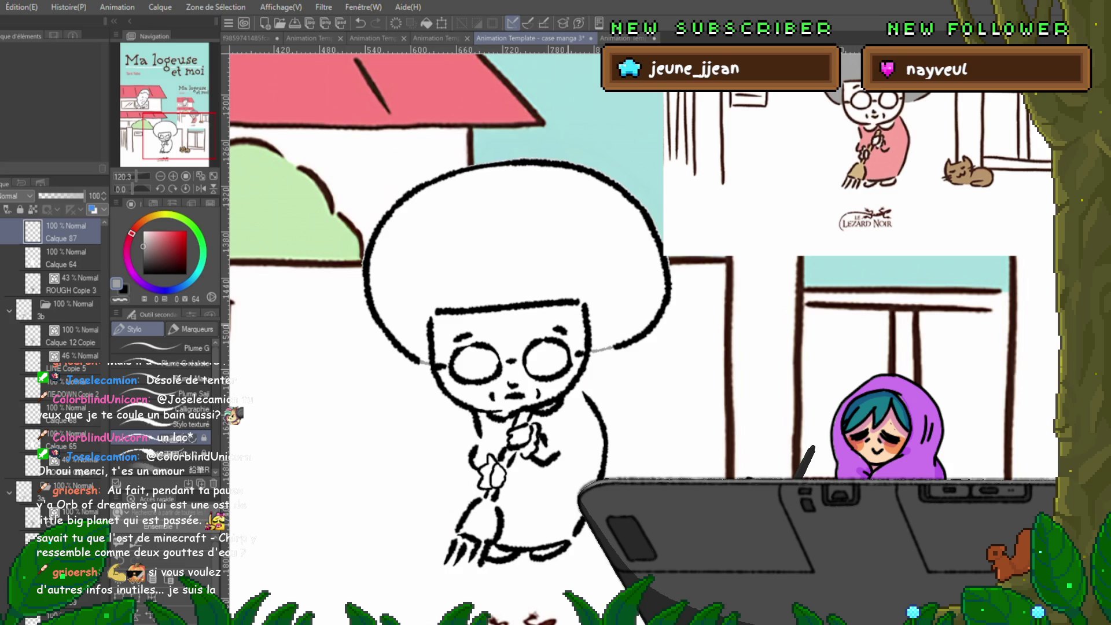
key(Left)
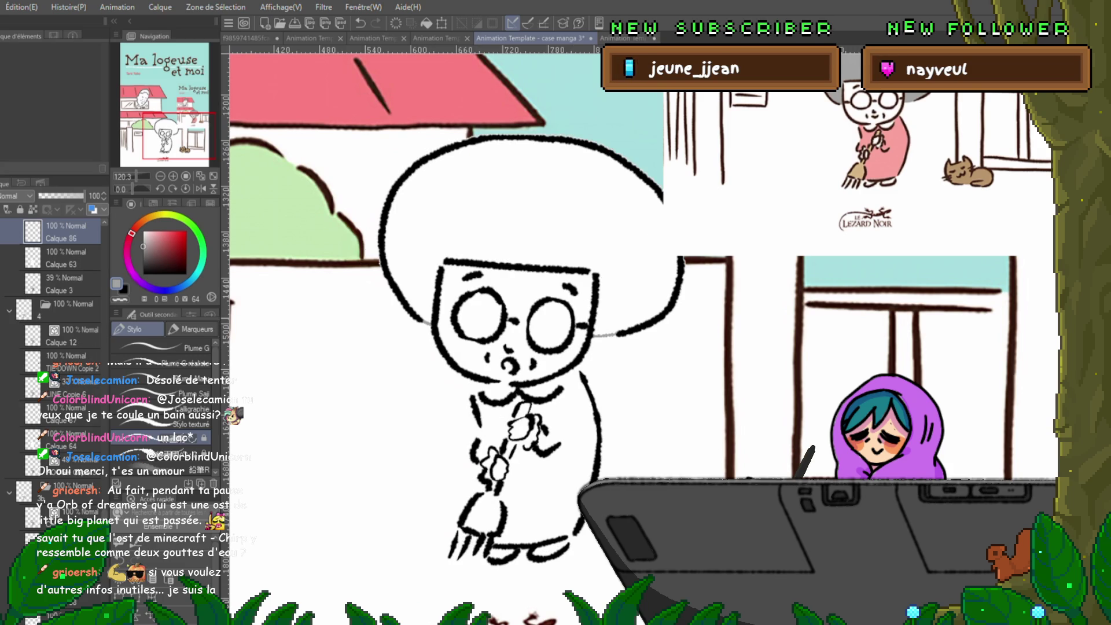
key(Left)
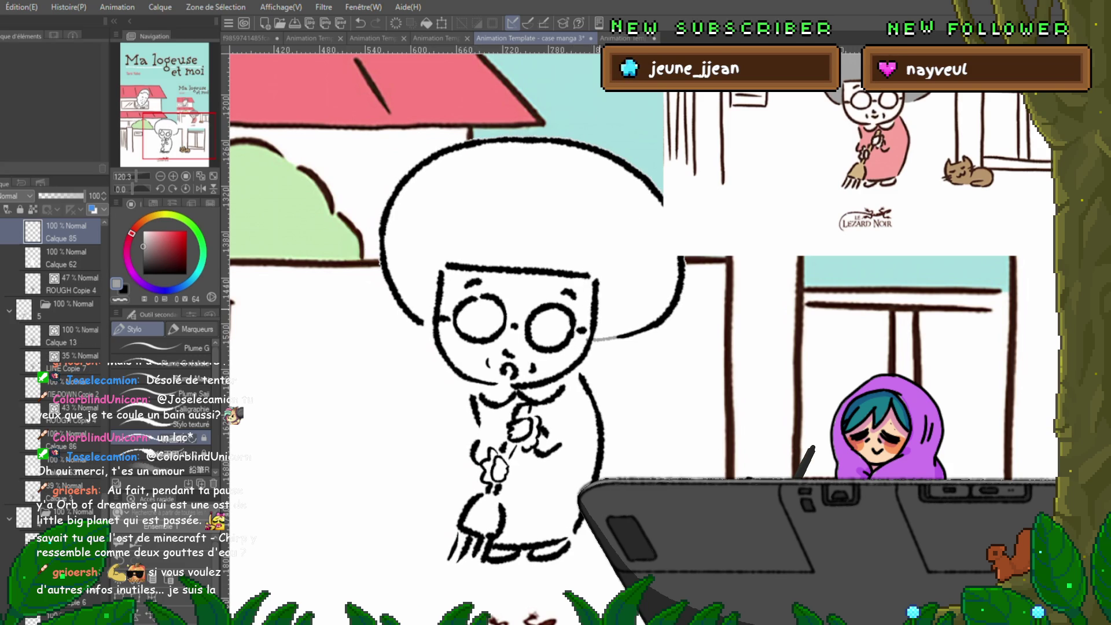
key(ctrl+z)
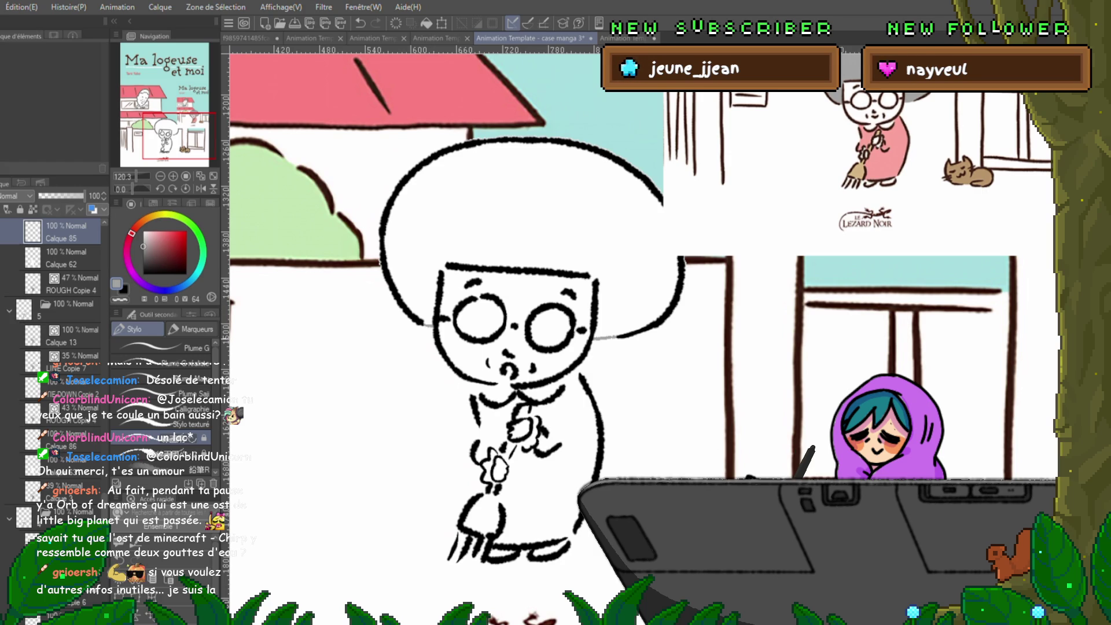
- Jump through Calque 83 and back via Calque 82 and 81 to compare arm poses
key(ctrl+Right)
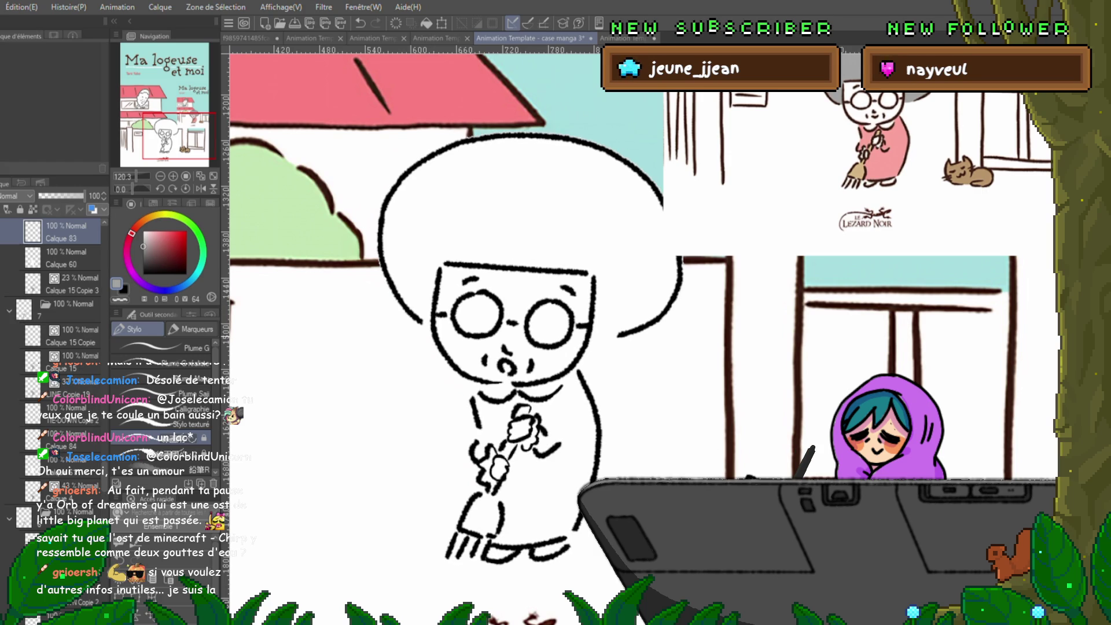
key(ctrl+Right)
key(ctrl+Right)
key(ctrl+Right)
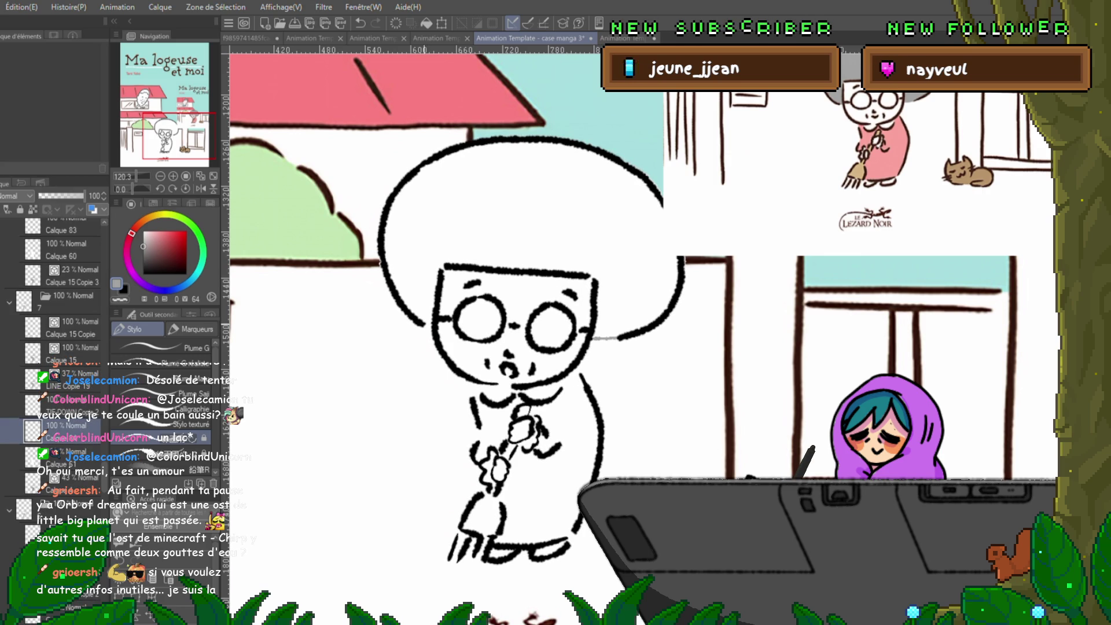
key(ctrl+Right)
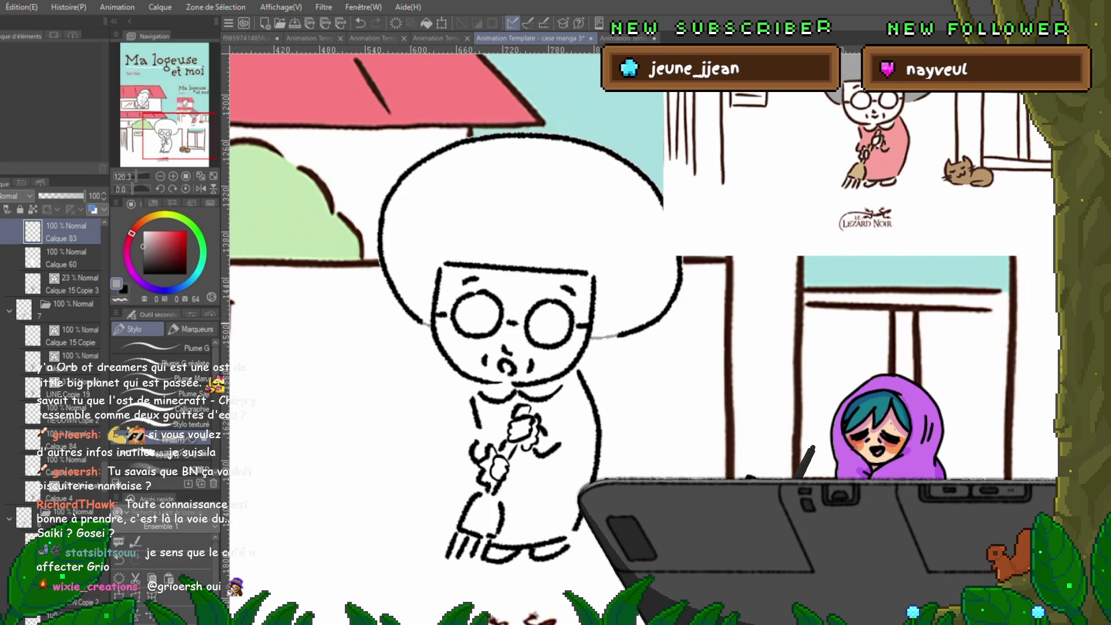
key(ctrl+Left)
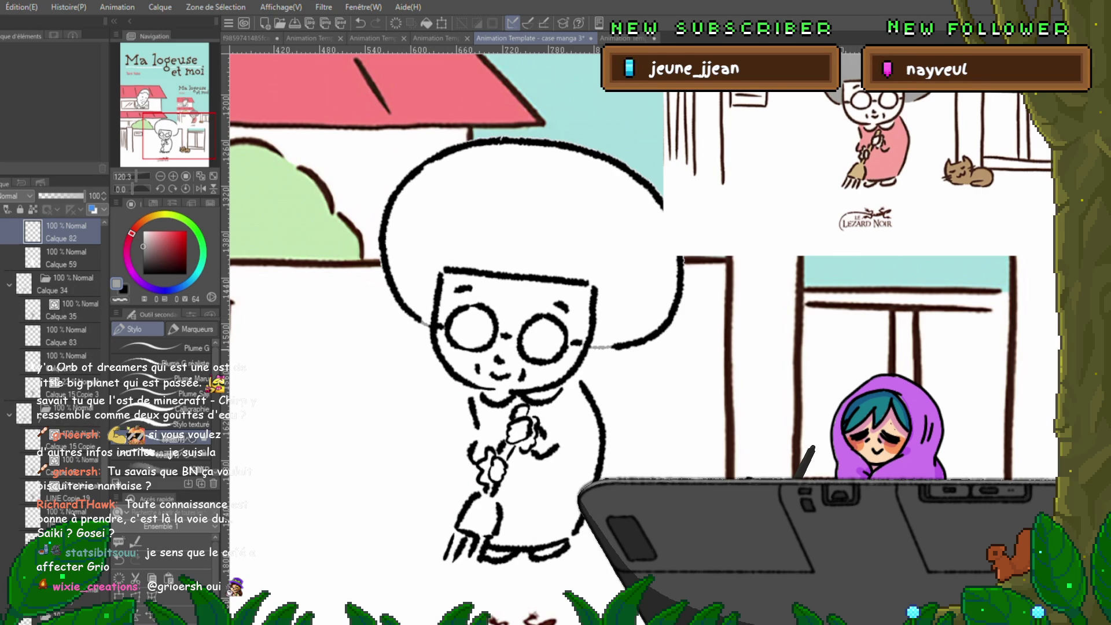
key(ctrl+Left)
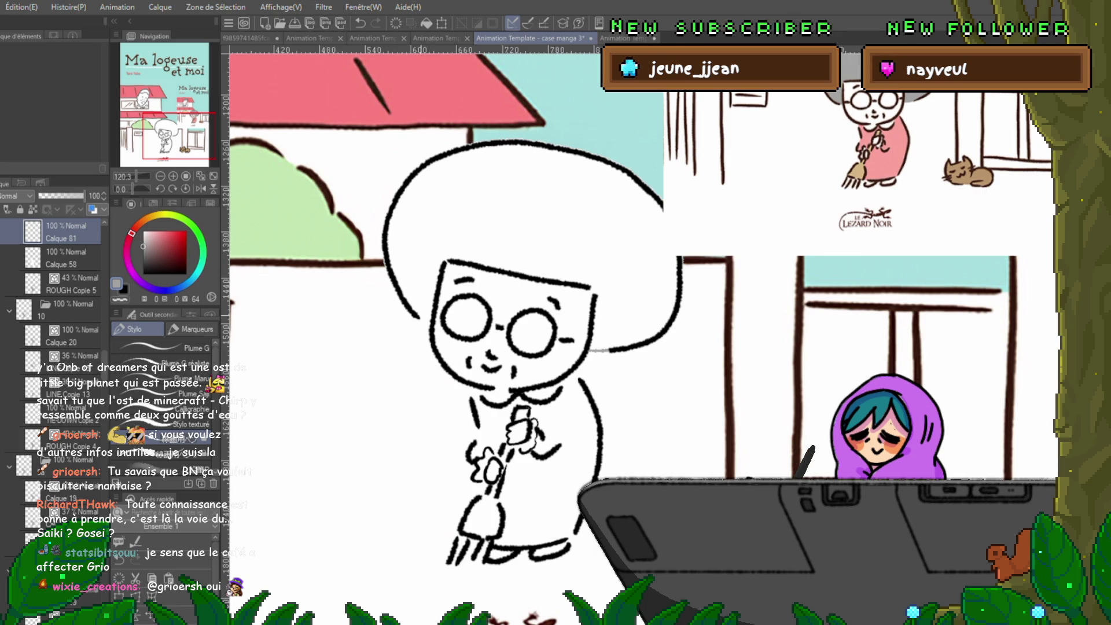
key(ctrl+Left)
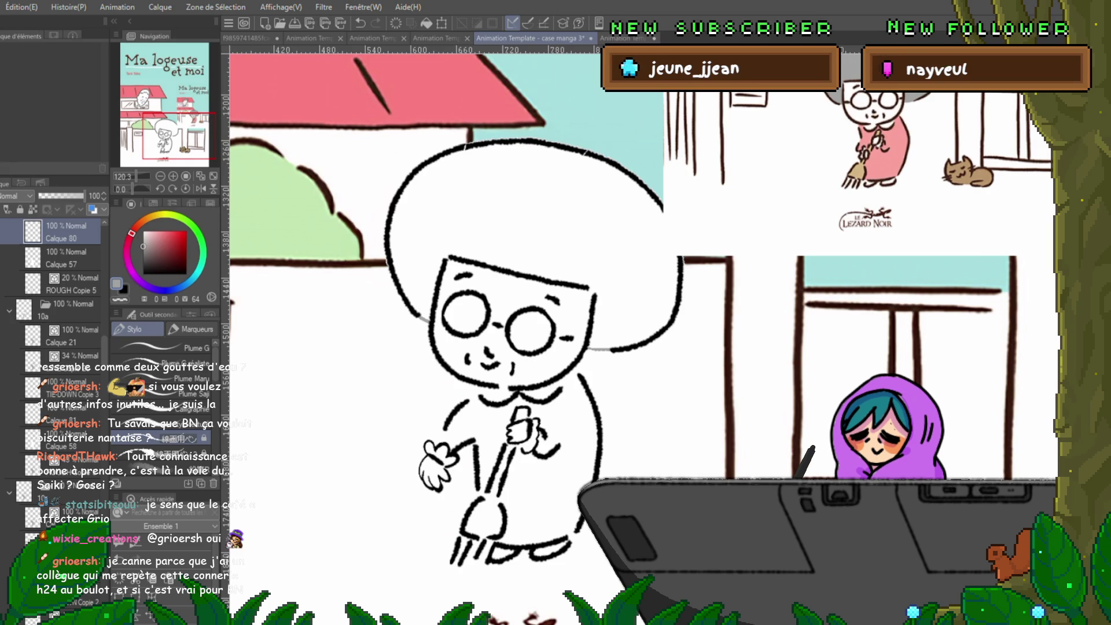
- Compare neighbouring broom poses and advance to the frame in folder 11a
key(Right)
key(Left)
key(Right)
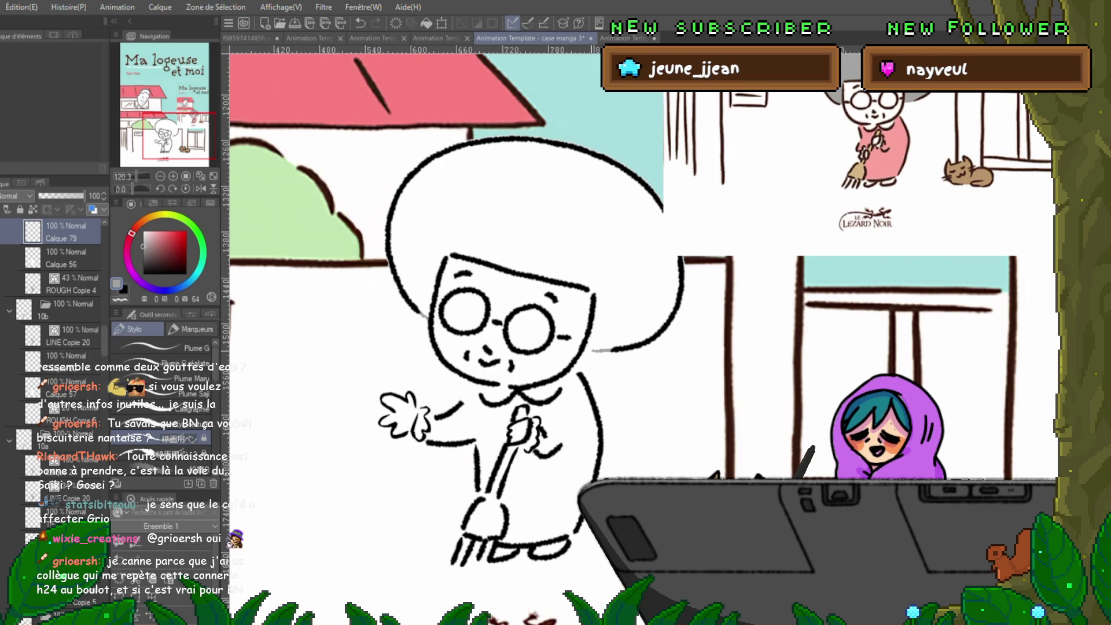
key(Right)
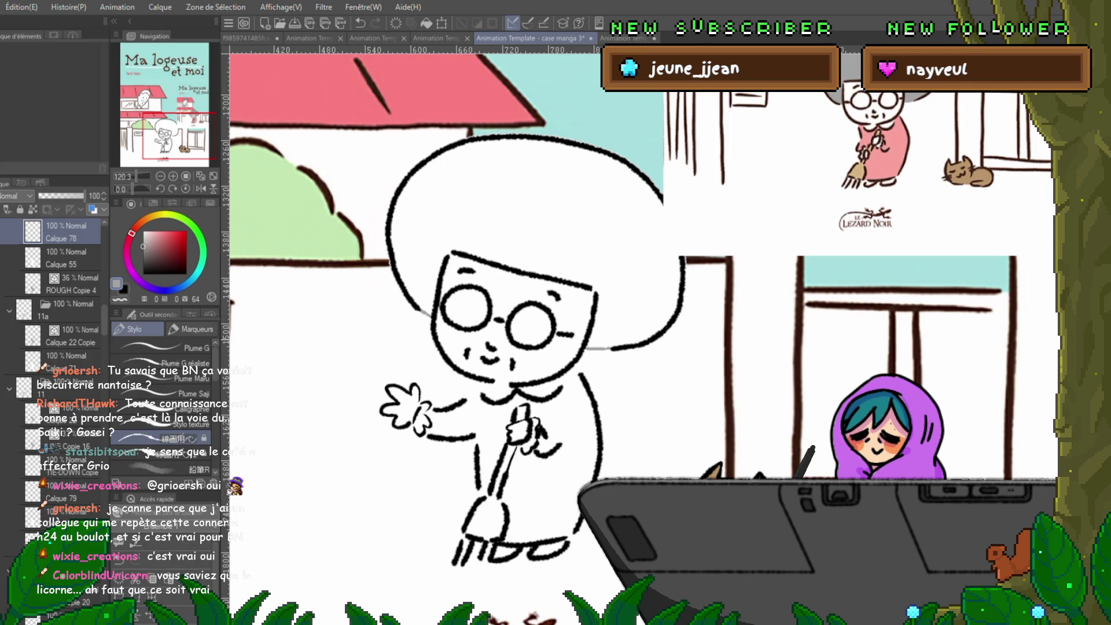
key(Right)
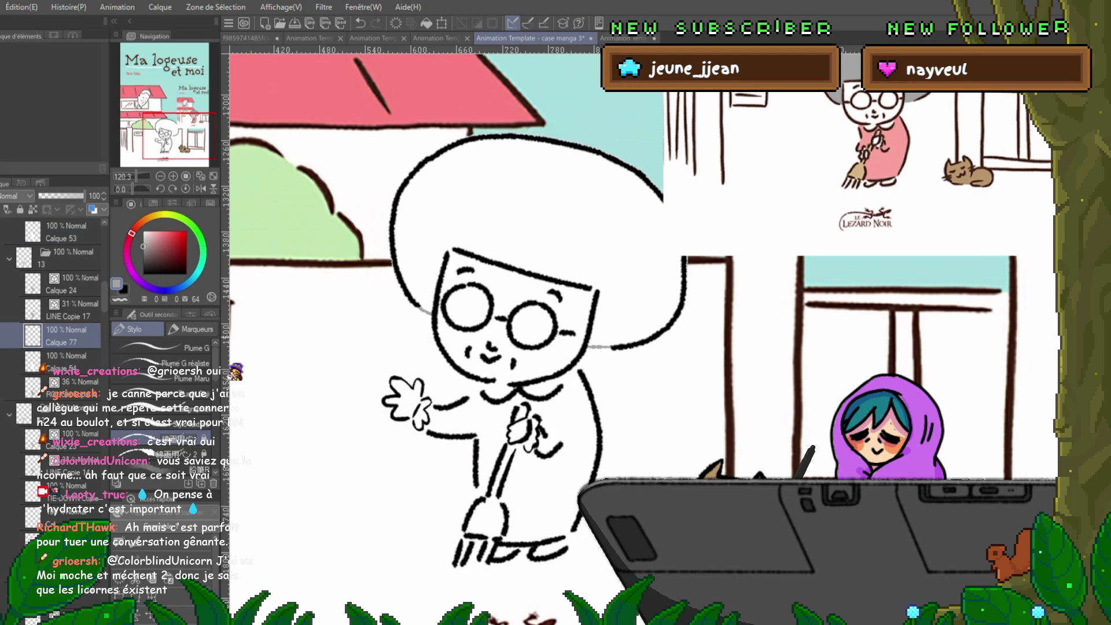
- Select Calque 77, then Calque 53, flip to the white-haired frame, and pick the lasso tool
click(66, 336)
click(66, 231)
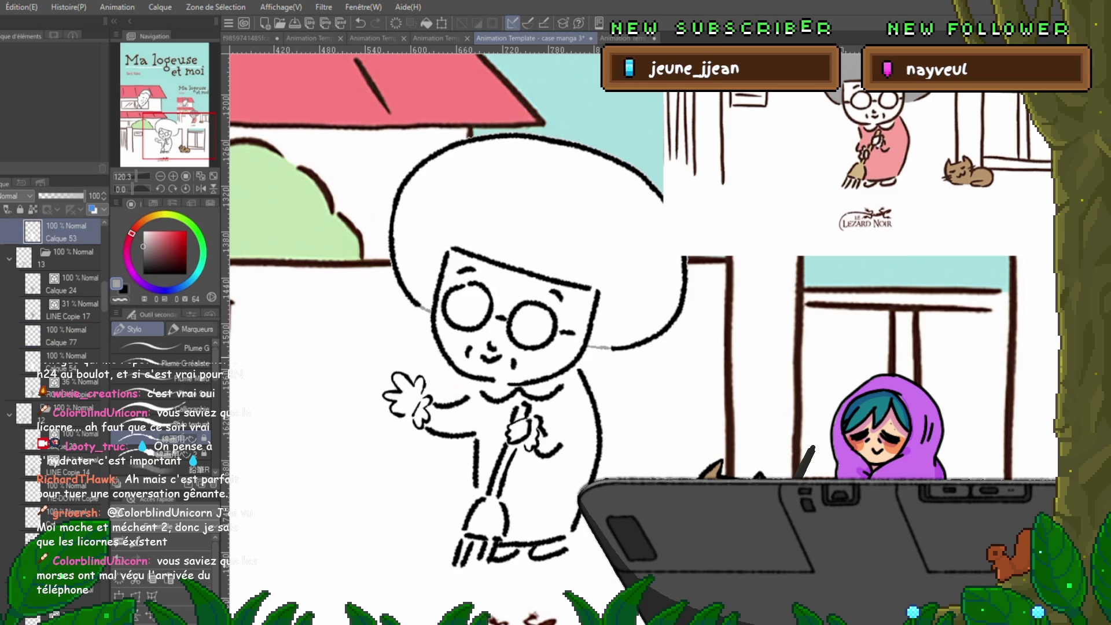
key(Right)
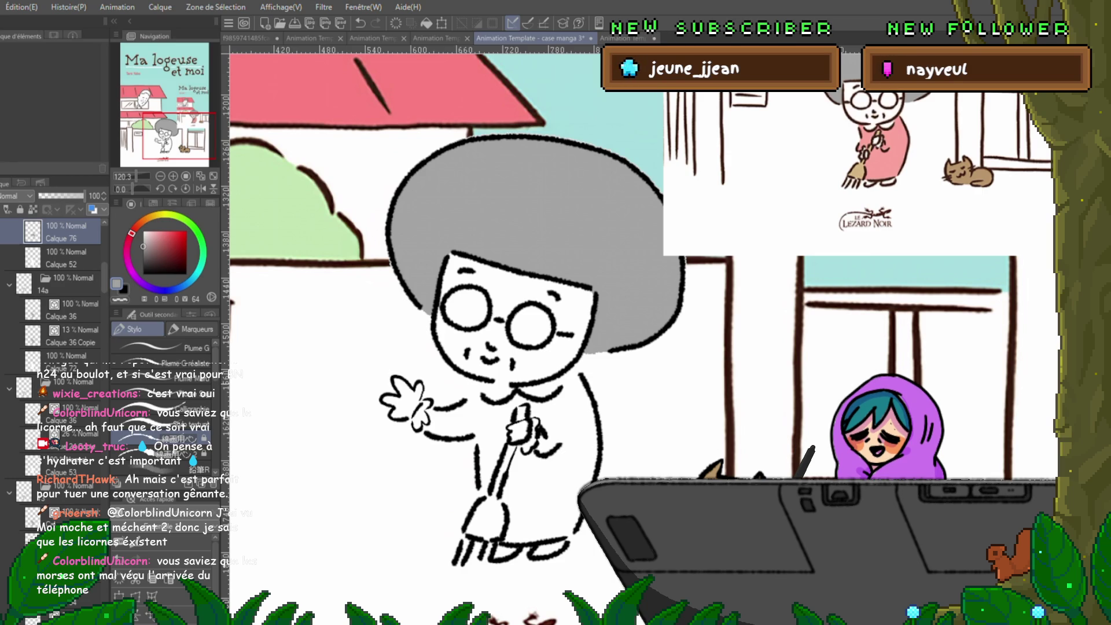
key(Right)
key(Left)
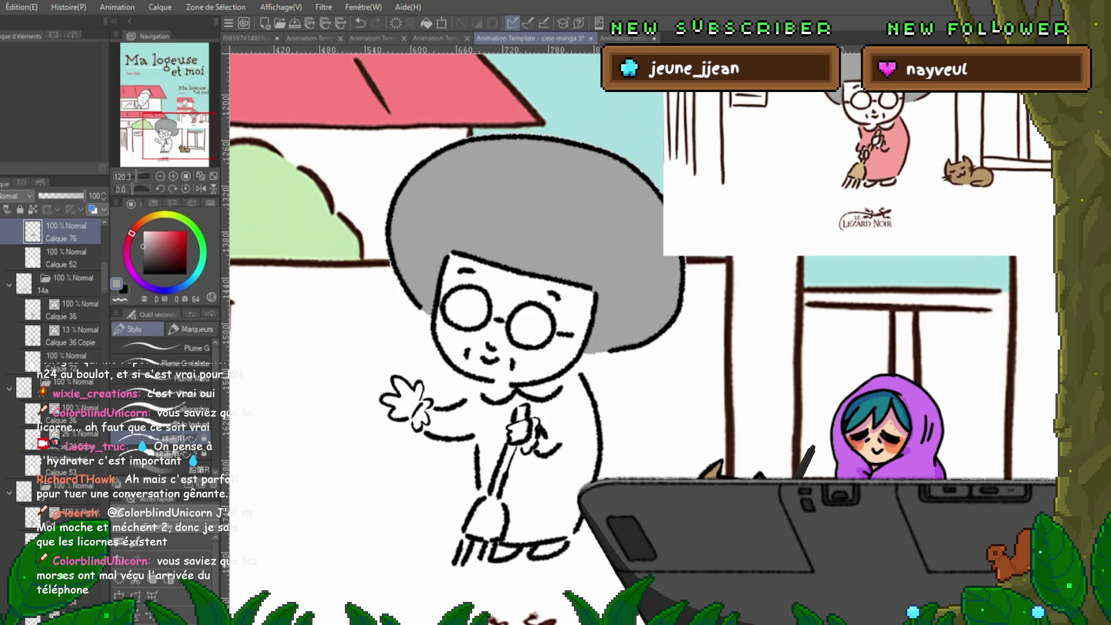
key(Right)
key(Left)
key(Left)
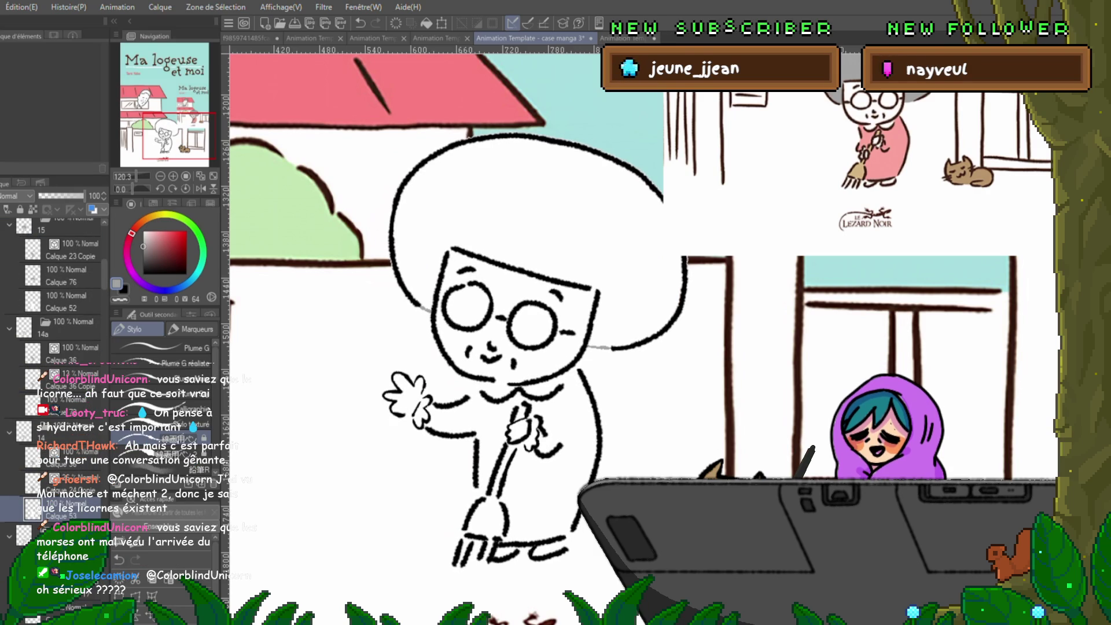
key(m)
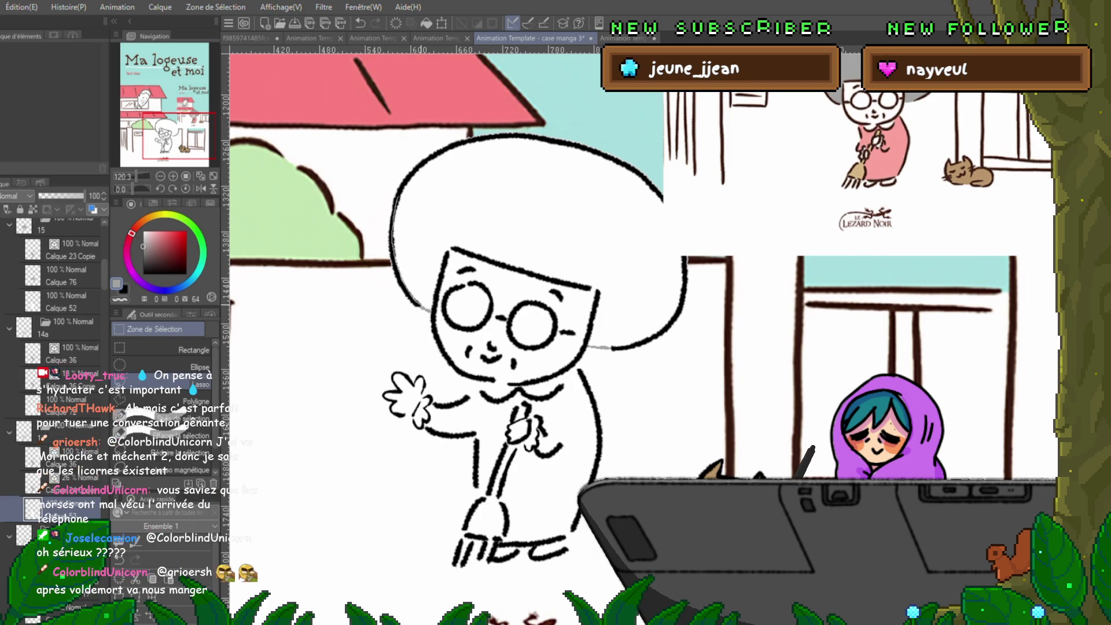
- Lasso the upper and left hair sections and fill each grey
mouse_move(475, 243)
mouse_down()
mouse_move(433, 312)
mouse_move(399, 191)
mouse_up()
key(alt+BackSpace)
key(ctrl+d)
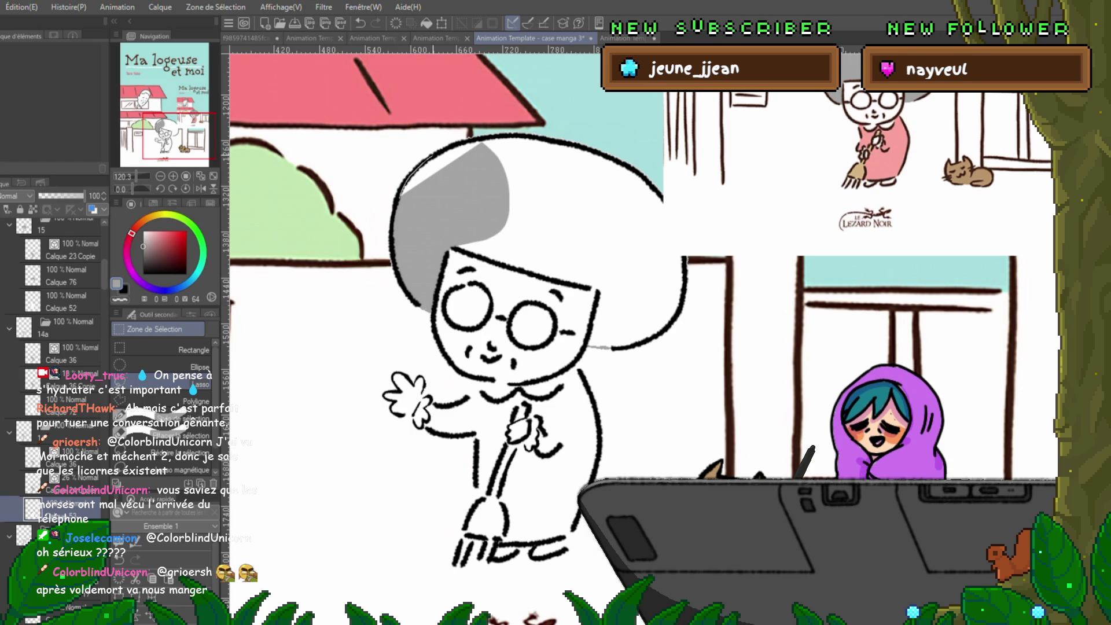
drag(411, 221, 401, 200)
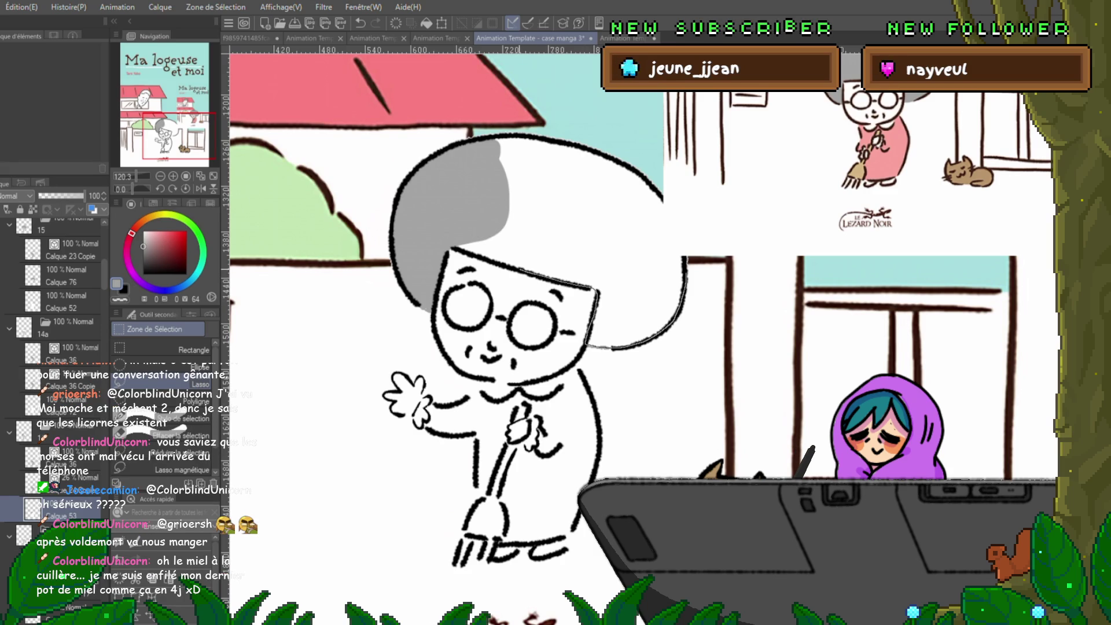
mouse_move(446, 246)
mouse_down()
mouse_move(619, 174)
mouse_move(646, 205)
mouse_up()
key(alt+BackSpace)
key(ctrl+d)
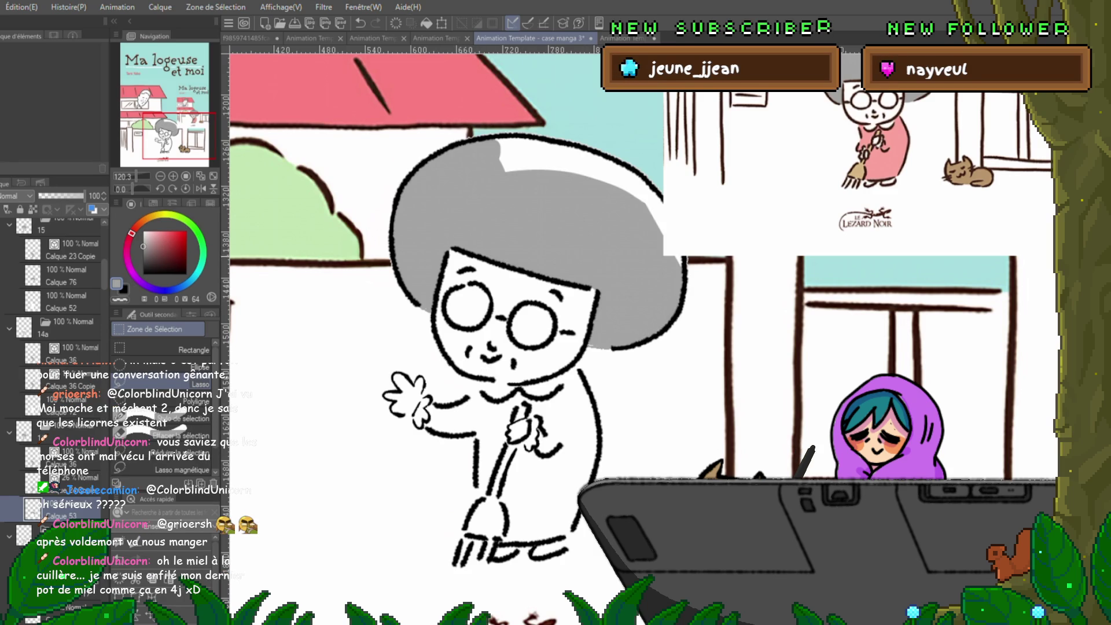
- Fill the hair's right side, top patch, and lower-right gap grey
mouse_move(521, 290)
mouse_down()
mouse_move(513, 268)
mouse_move(430, 337)
mouse_up()
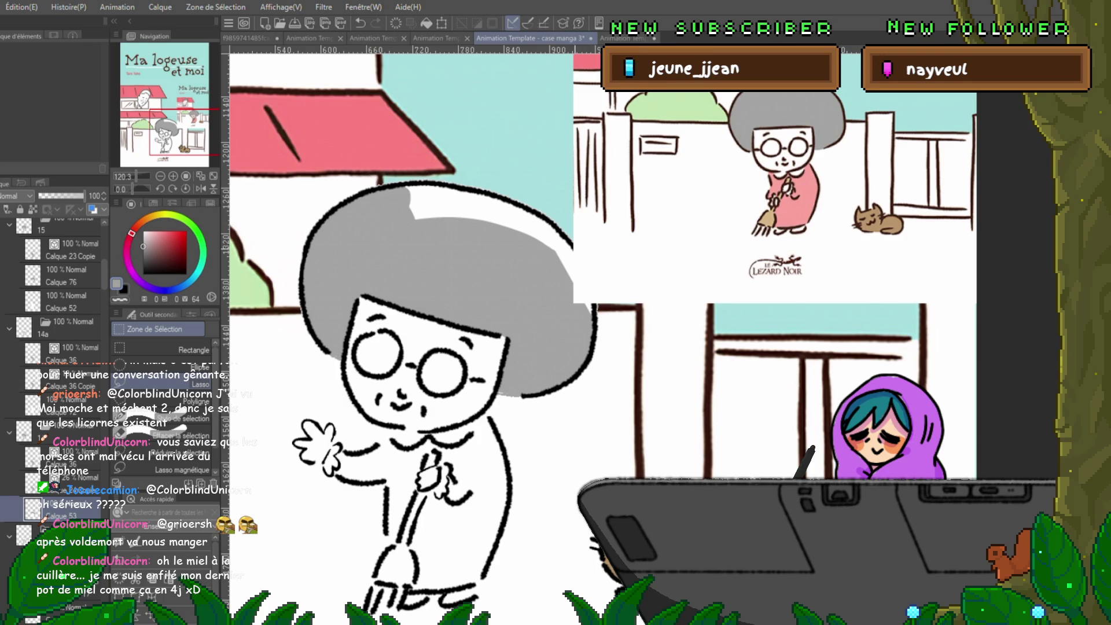
mouse_move(531, 299)
mouse_down()
mouse_move(515, 255)
mouse_move(576, 220)
mouse_up()
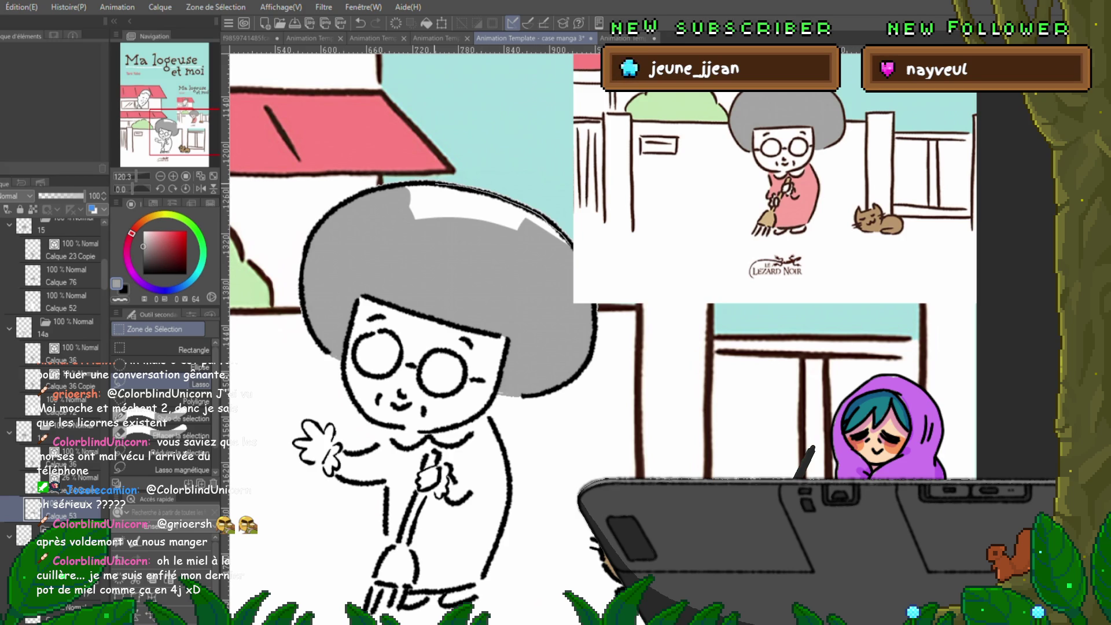
drag(405, 214, 570, 232)
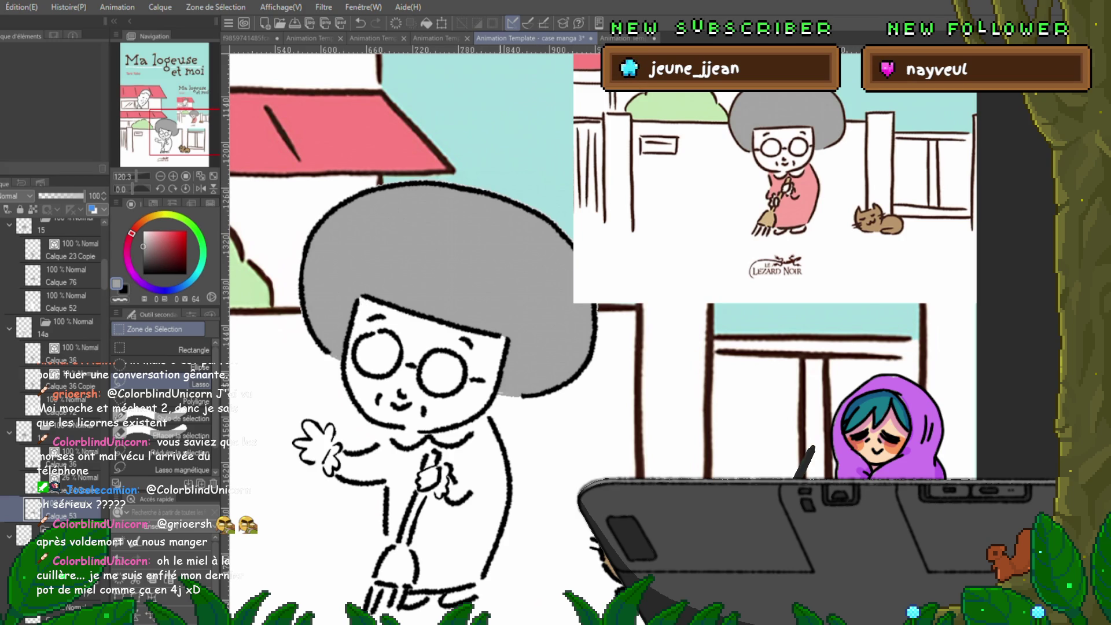
drag(504, 375, 527, 368)
key(alt+BackSpace)
key(ctrl+d)
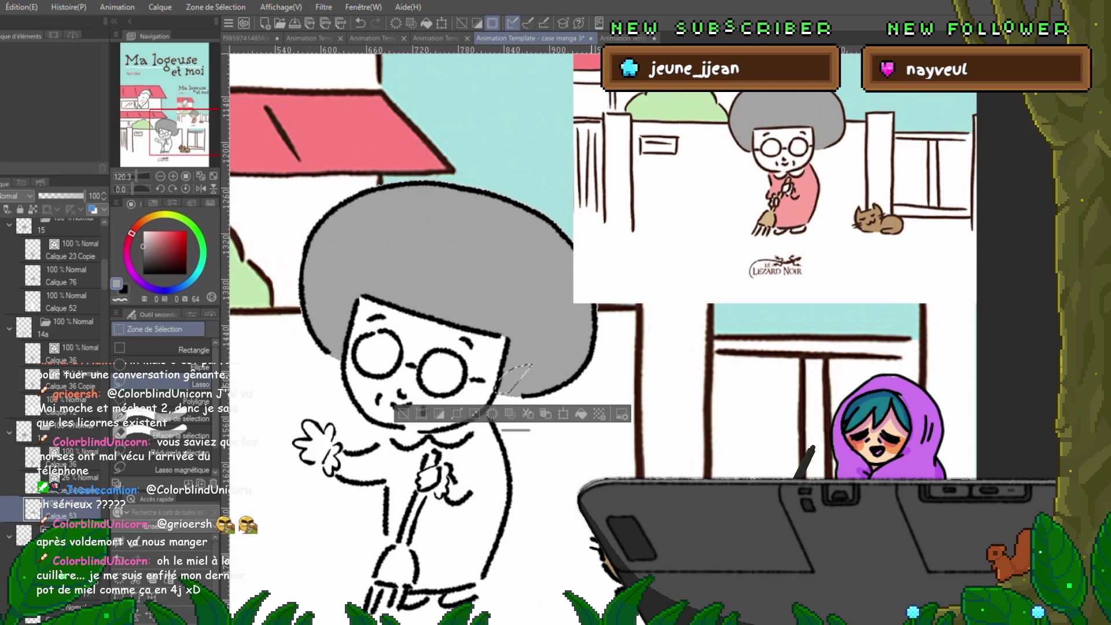
key(alt+BackSpace)
key(ctrl+d)
- Undo the grey hair fill, then try a flood fill on the hair and undo it
drag(406, 290, 435, 290)
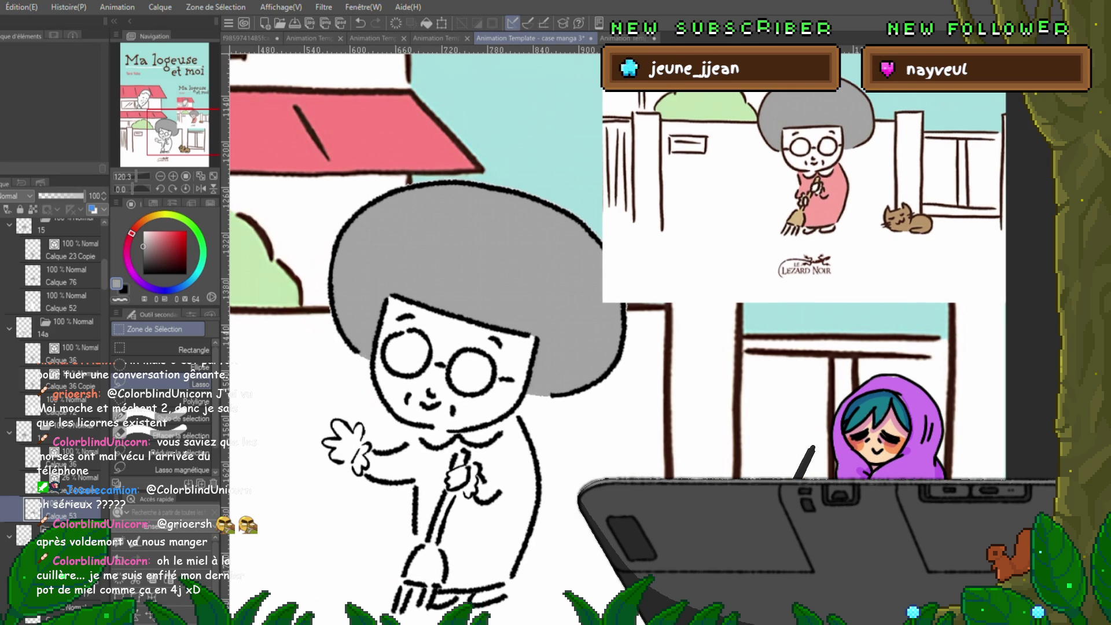
key(ctrl+z)
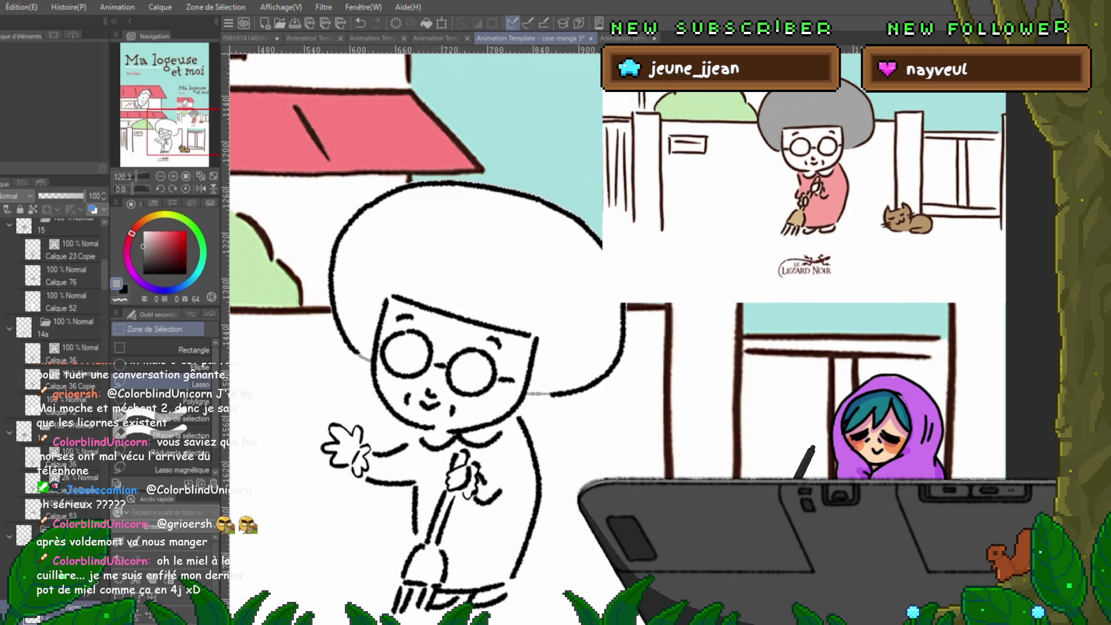
key(g)
click(474, 243)
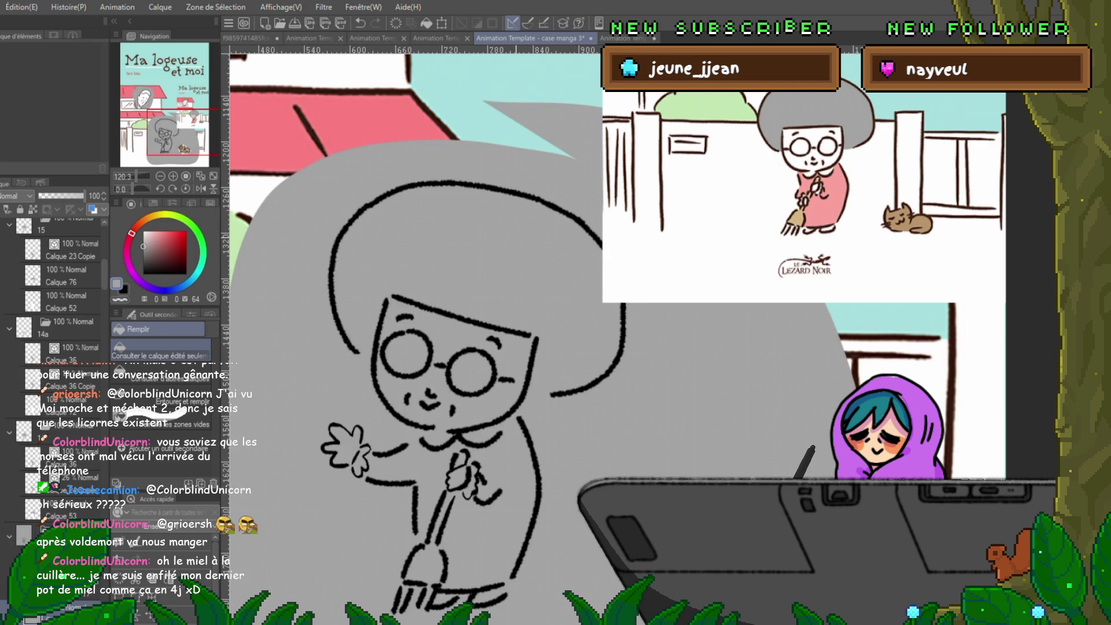
key(ctrl+z)
key(p)
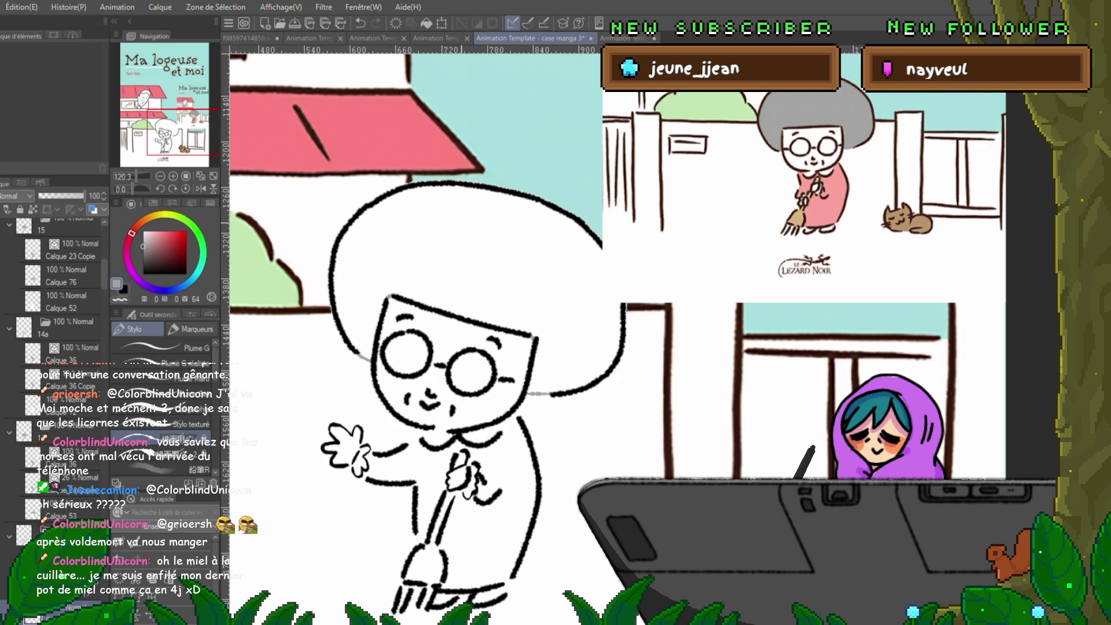
- Try enclose-and-fill around the hair twice, undoing each attempt
key(g)
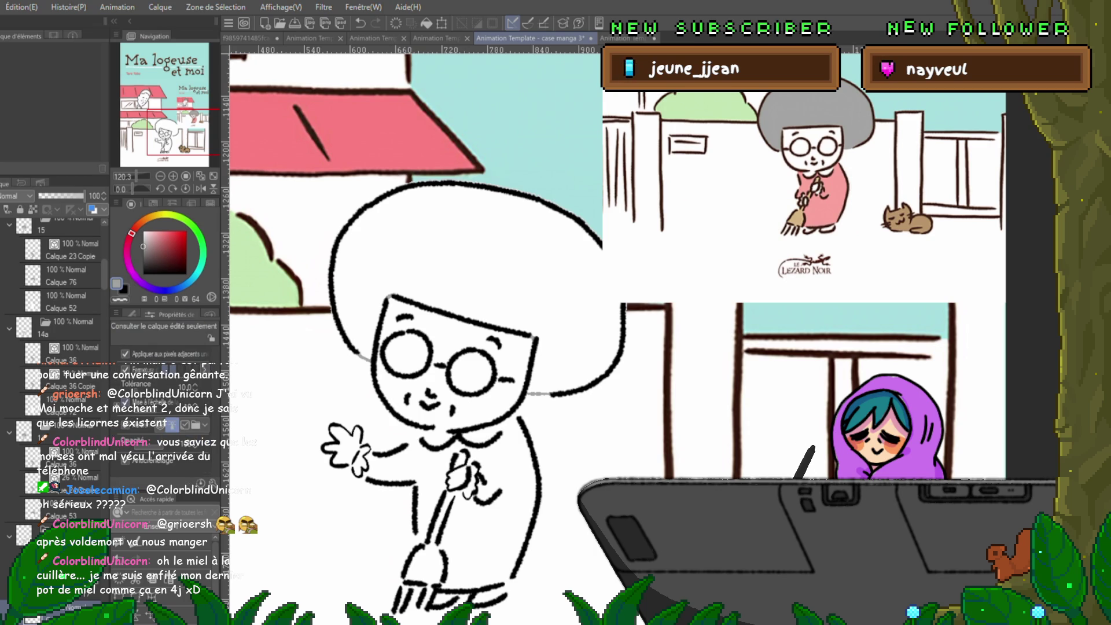
mouse_move(438, 147)
mouse_down()
mouse_move(481, 174)
mouse_move(585, 191)
mouse_move(628, 324)
mouse_move(608, 405)
mouse_up()
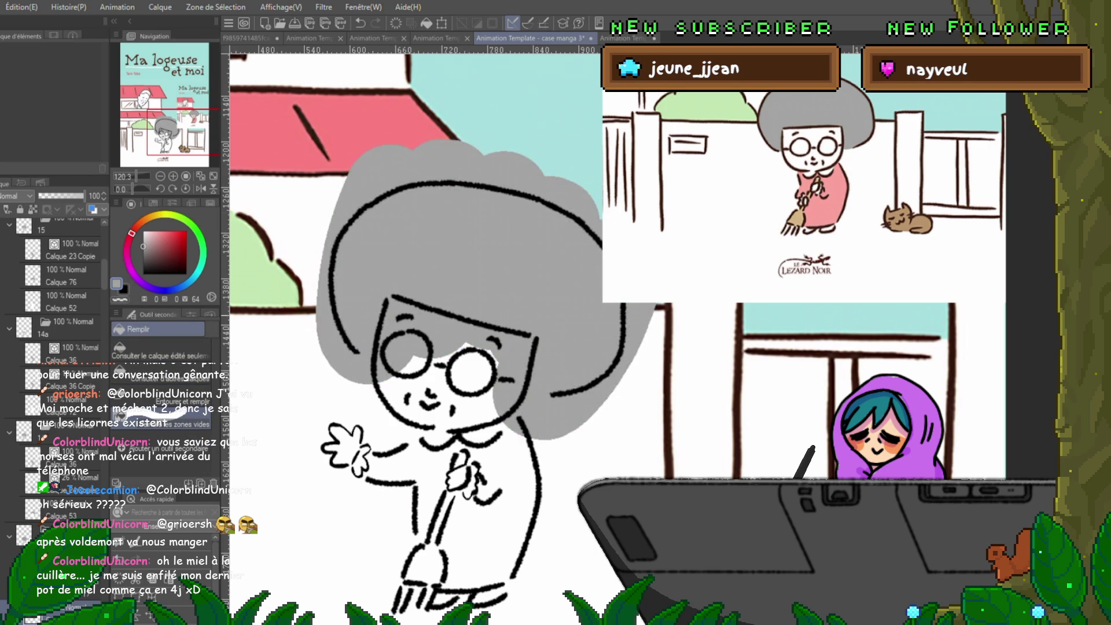
key(ctrl+z)
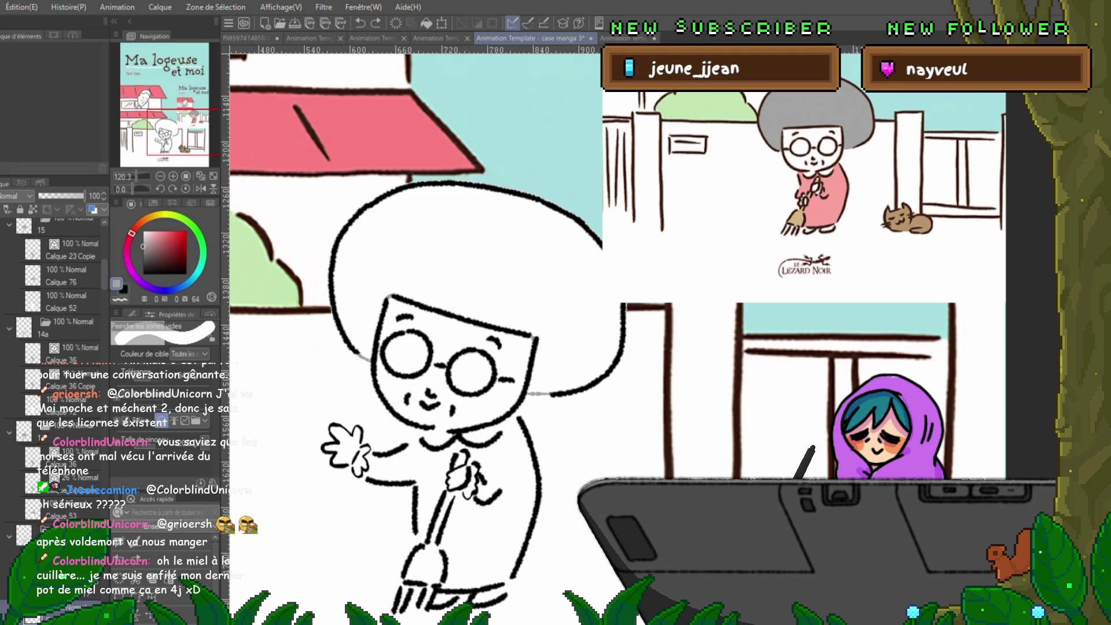
mouse_move(307, 364)
mouse_down()
mouse_move(518, 162)
mouse_move(633, 324)
mouse_move(503, 405)
mouse_up()
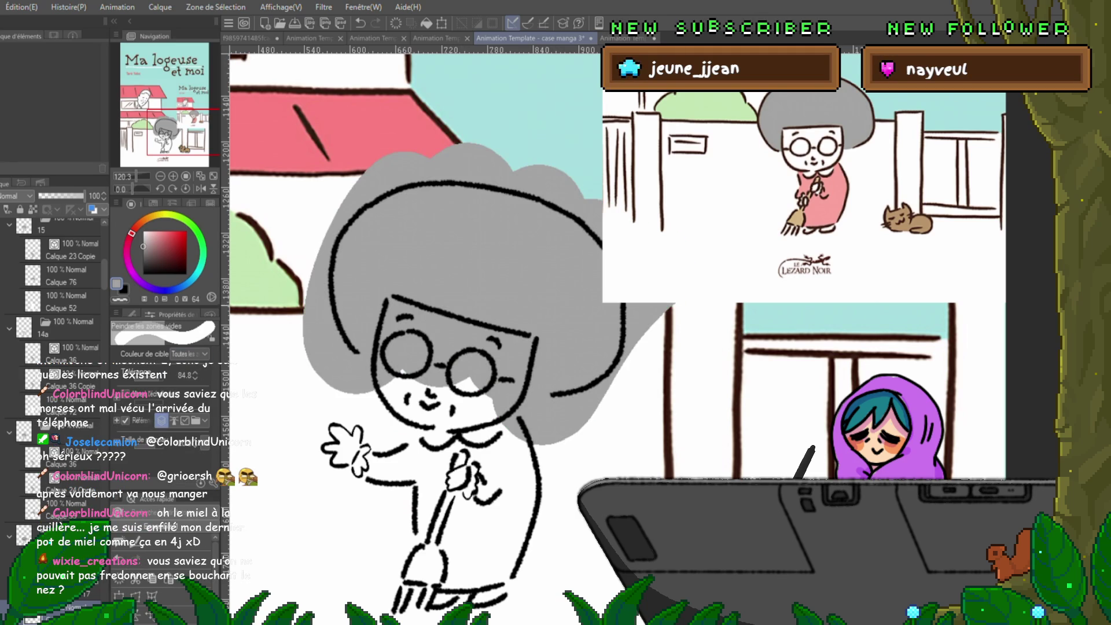
key(ctrl+z)
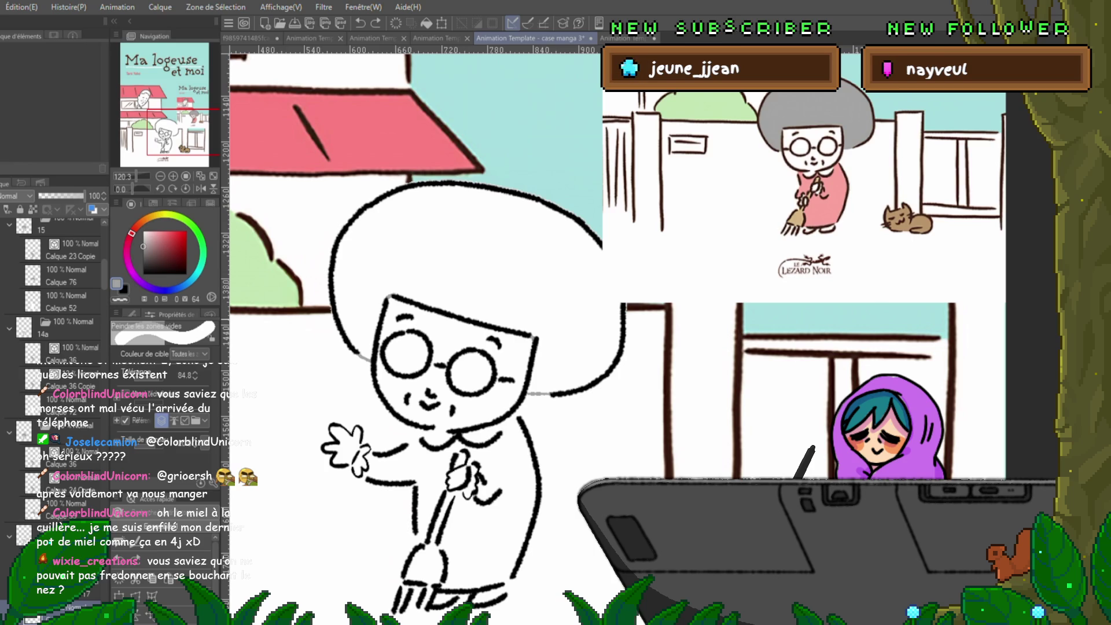
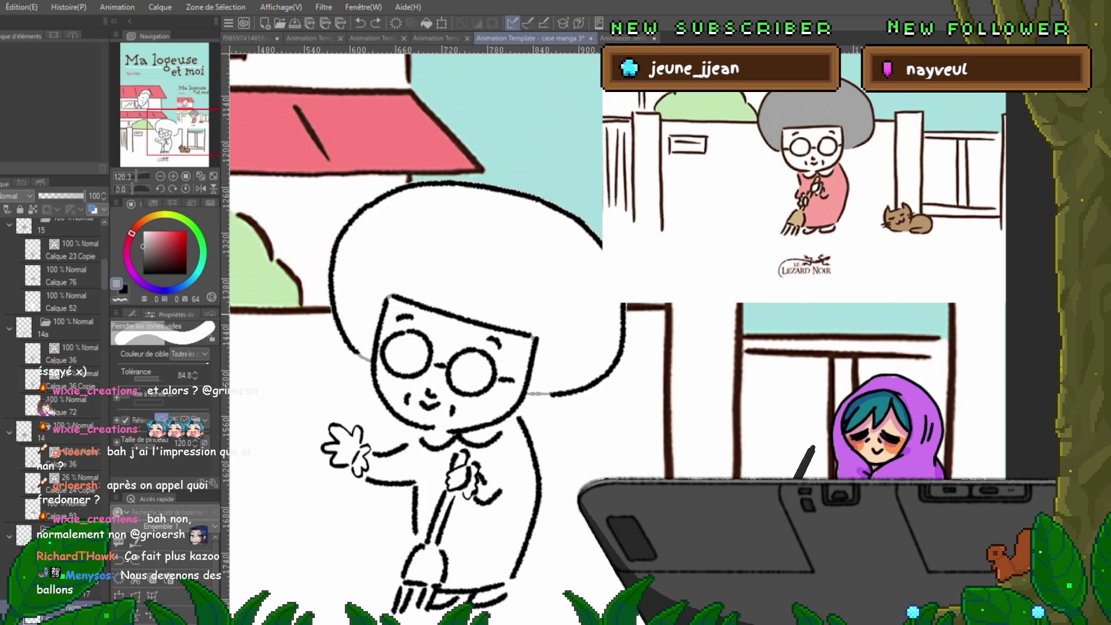
- Step back three frames to the one with uncoloured hair and switch to the Lasso tool
key(comma)
key(comma)
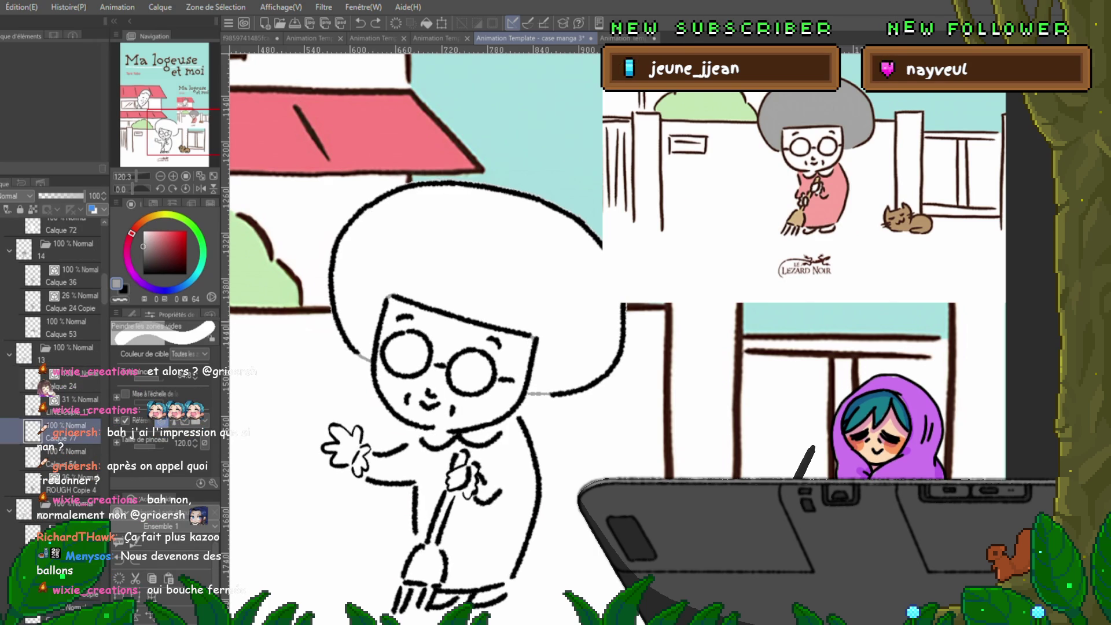
key(comma)
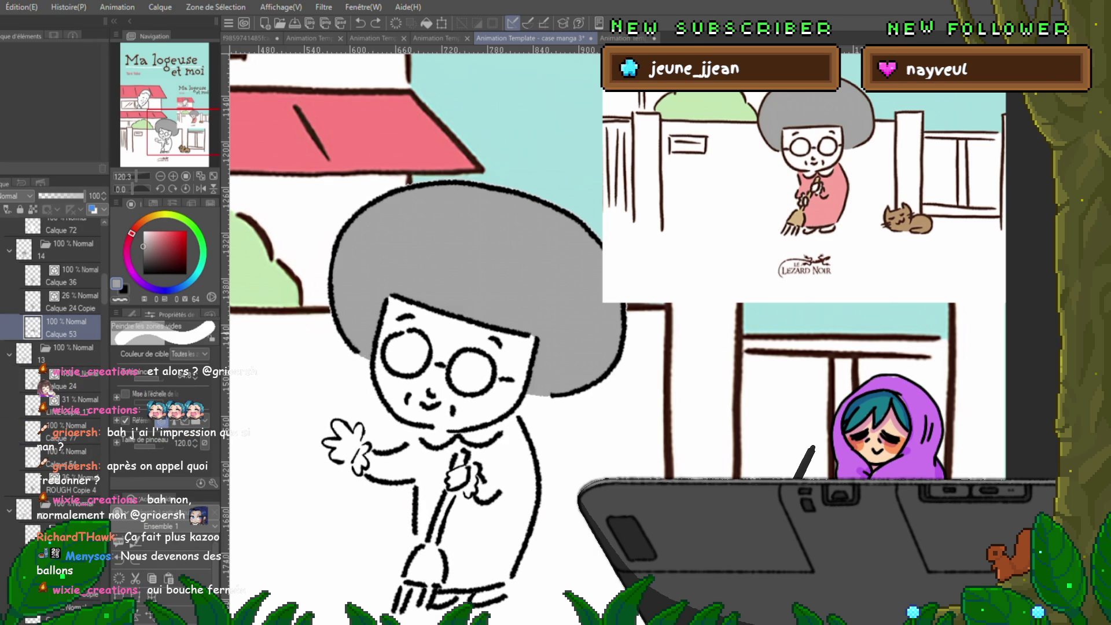
key(comma)
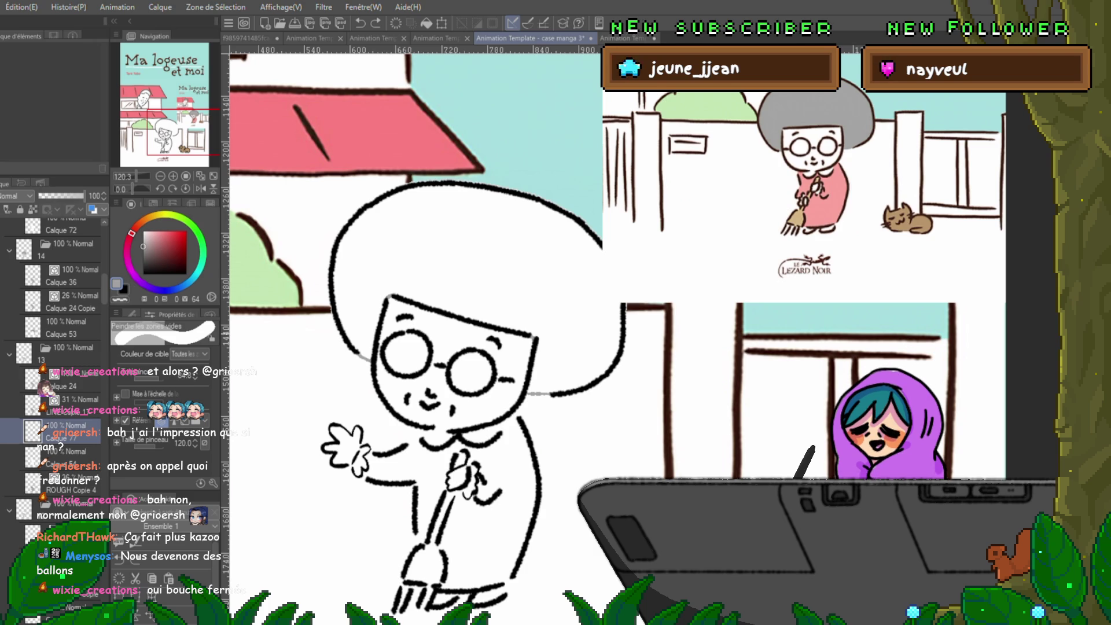
key(p)
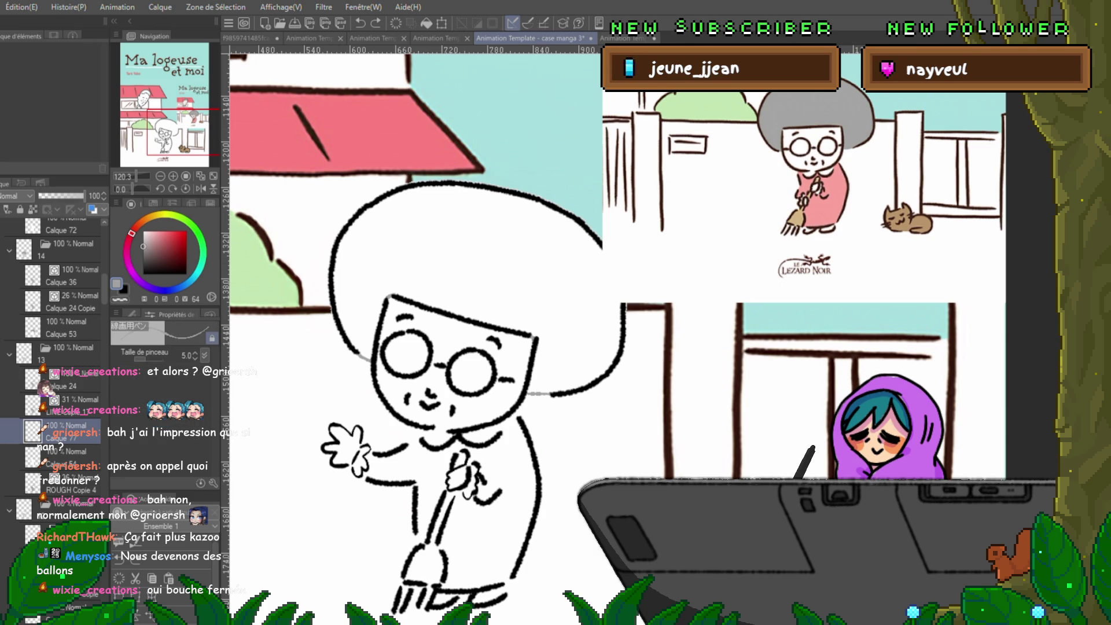
key(m)
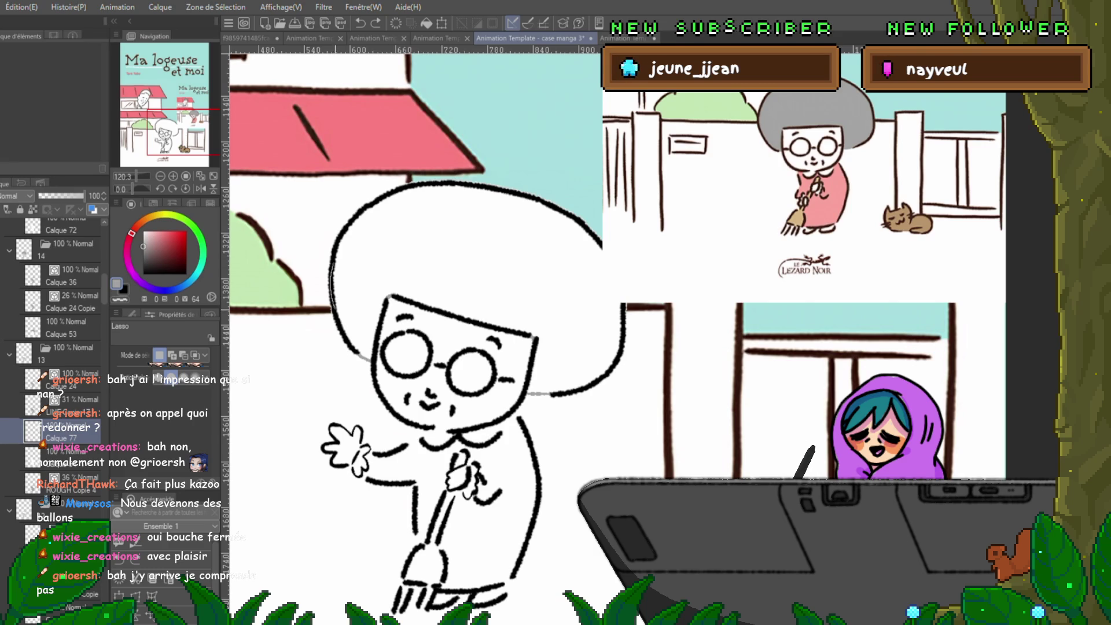
- Lasso and fill the hair's left, right and top parts with grey, deselecting after each
drag(392, 267, 360, 352)
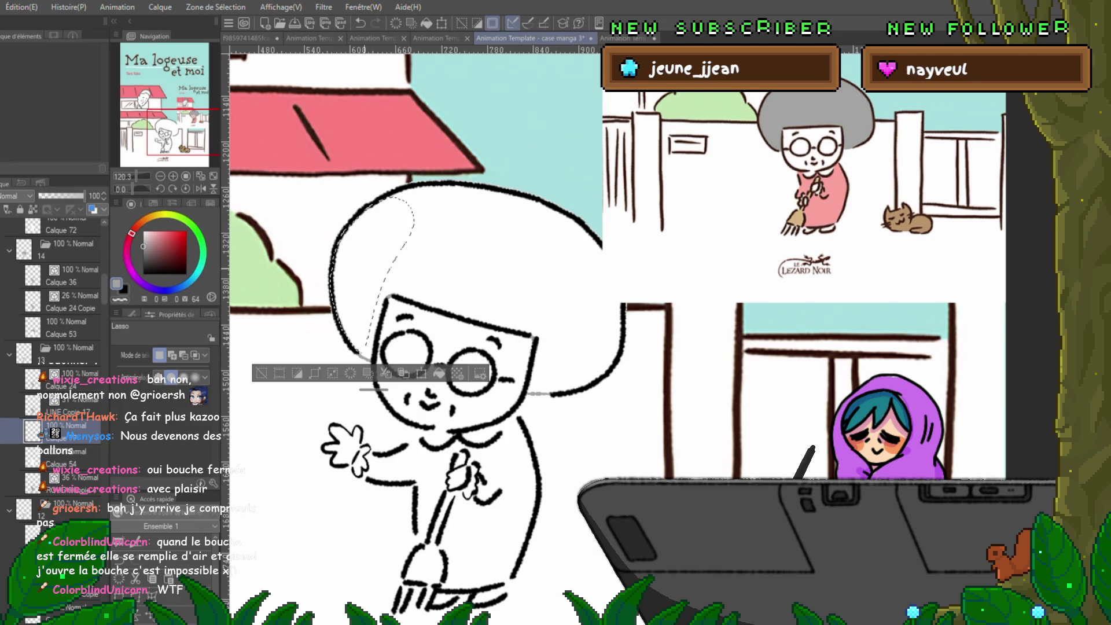
click(439, 374)
key(ctrl+d)
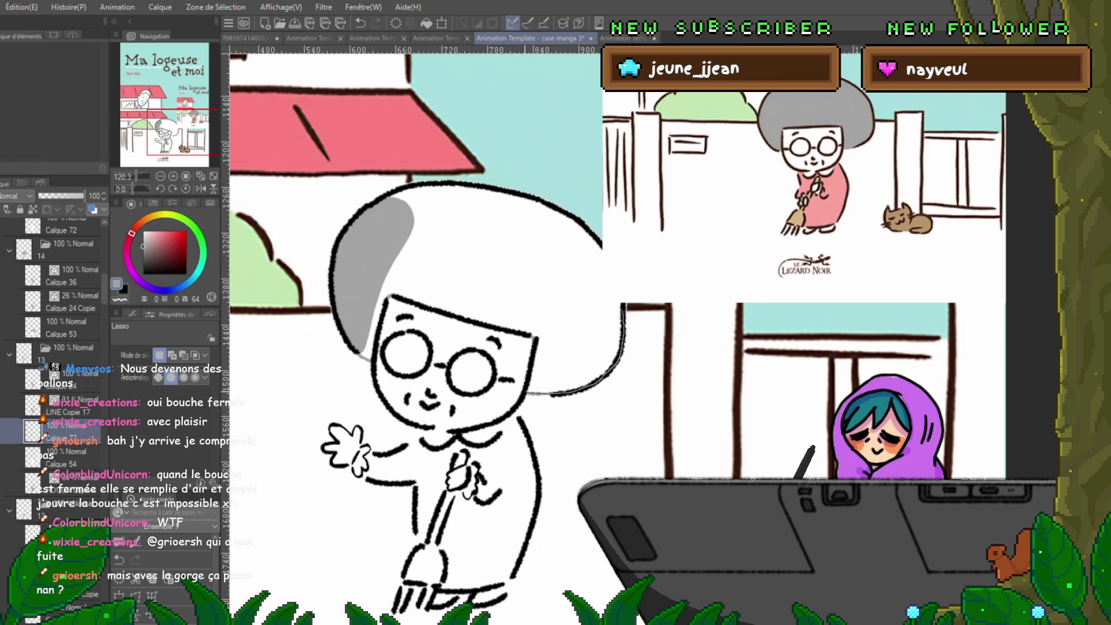
mouse_move(529, 371)
mouse_down()
mouse_move(532, 347)
mouse_move(620, 304)
mouse_move(530, 394)
mouse_up()
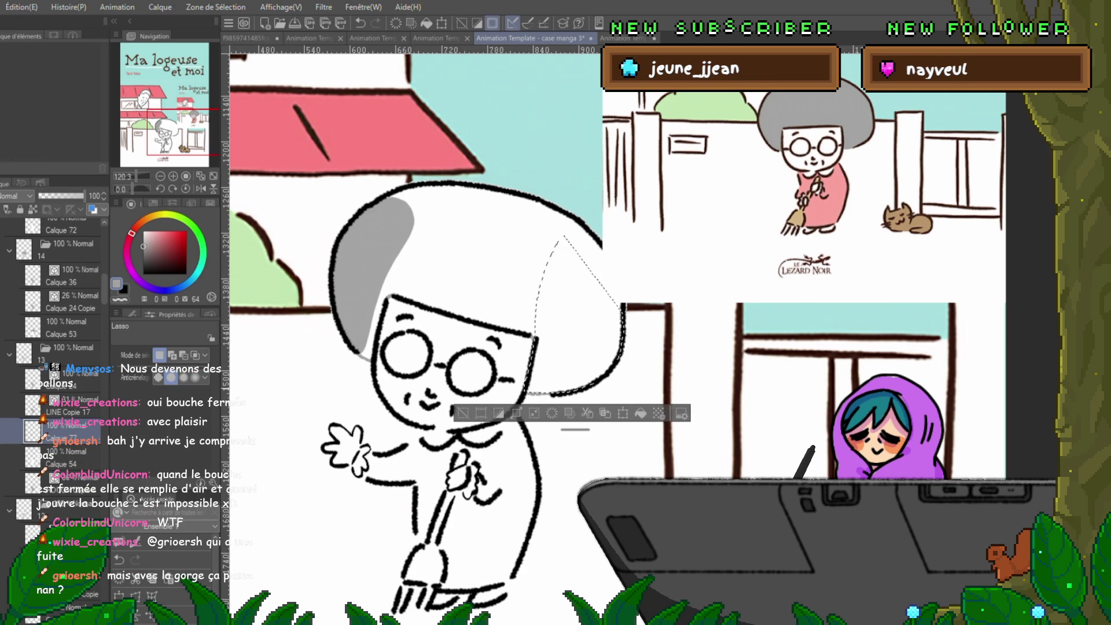
key(alt+BackSpace)
key(ctrl+d)
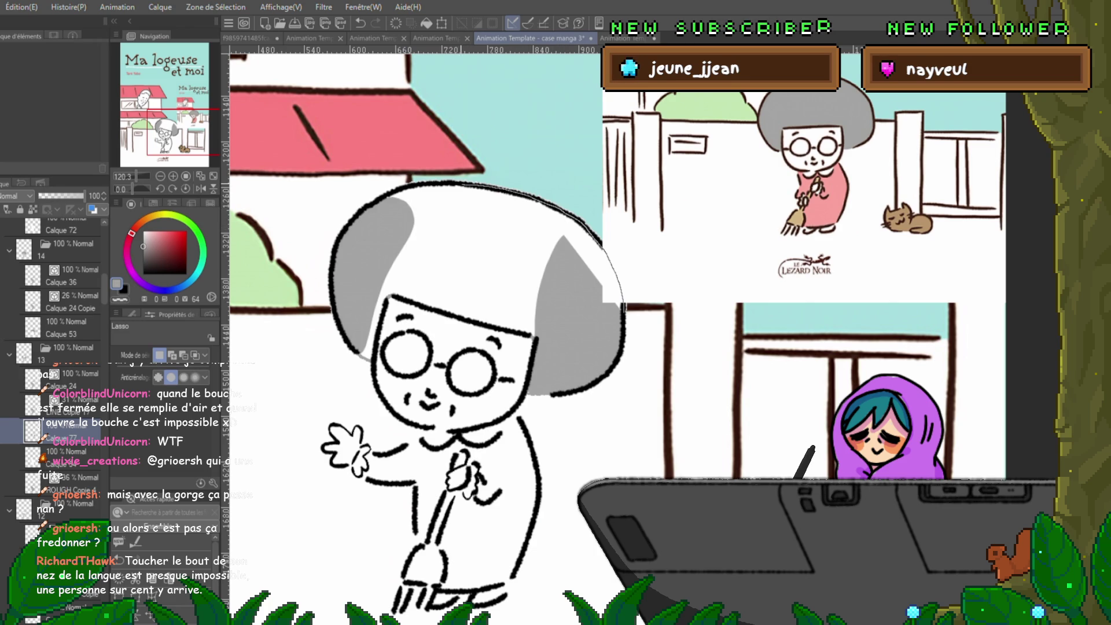
mouse_move(376, 200)
mouse_down()
mouse_move(405, 272)
mouse_move(375, 208)
mouse_up()
key(alt+BackSpace)
key(ctrl+d)
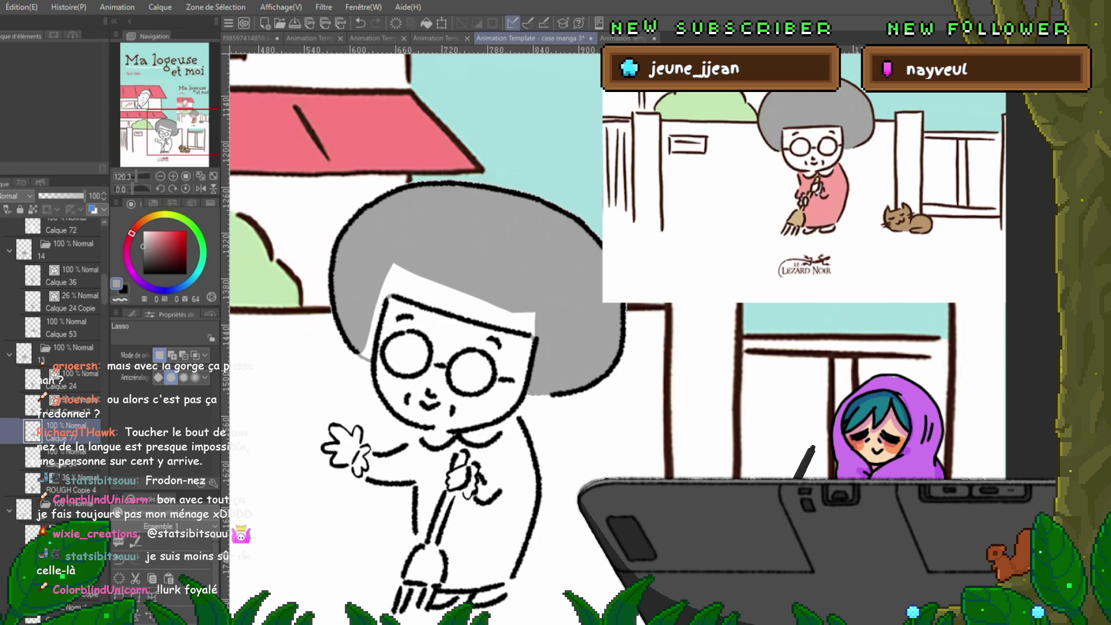
- Fill the two white patches at the hair's top and the gap at the face's upper-left grey
mouse_move(402, 244)
mouse_down()
mouse_move(405, 300)
mouse_move(373, 255)
mouse_up()
click(494, 335)
key(ctrl+d)
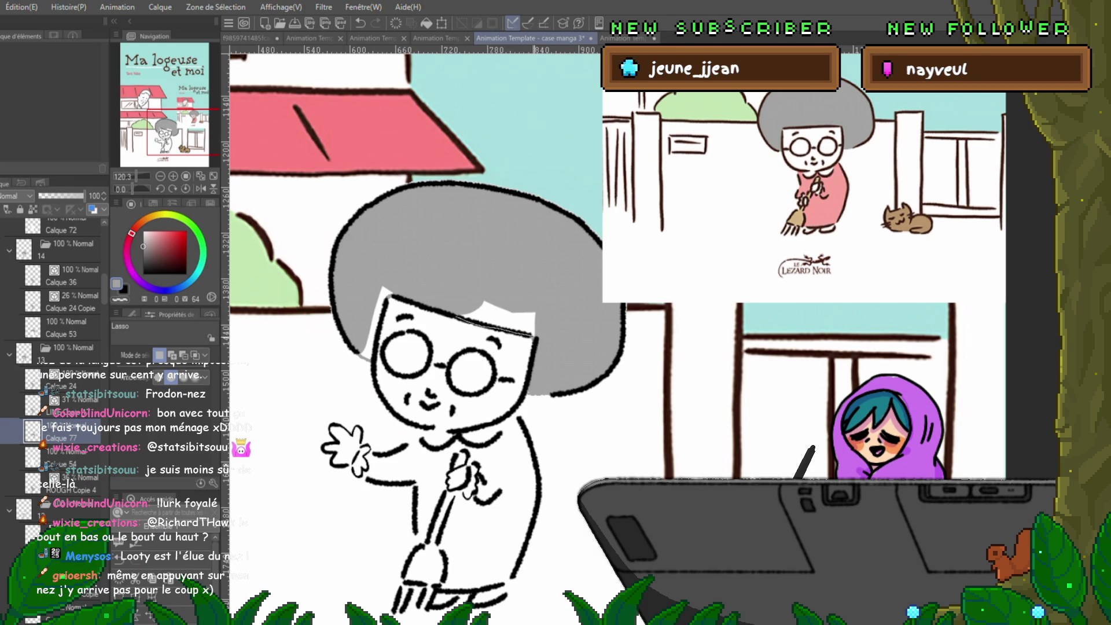
drag(452, 289, 455, 315)
click(492, 312)
key(ctrl+d)
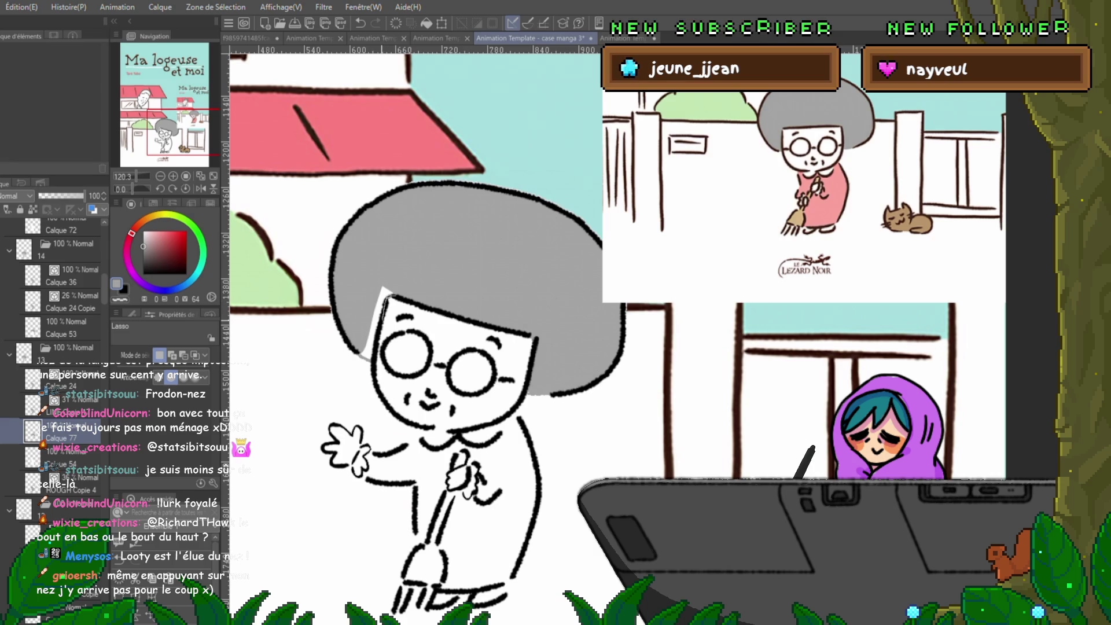
drag(389, 297, 373, 356)
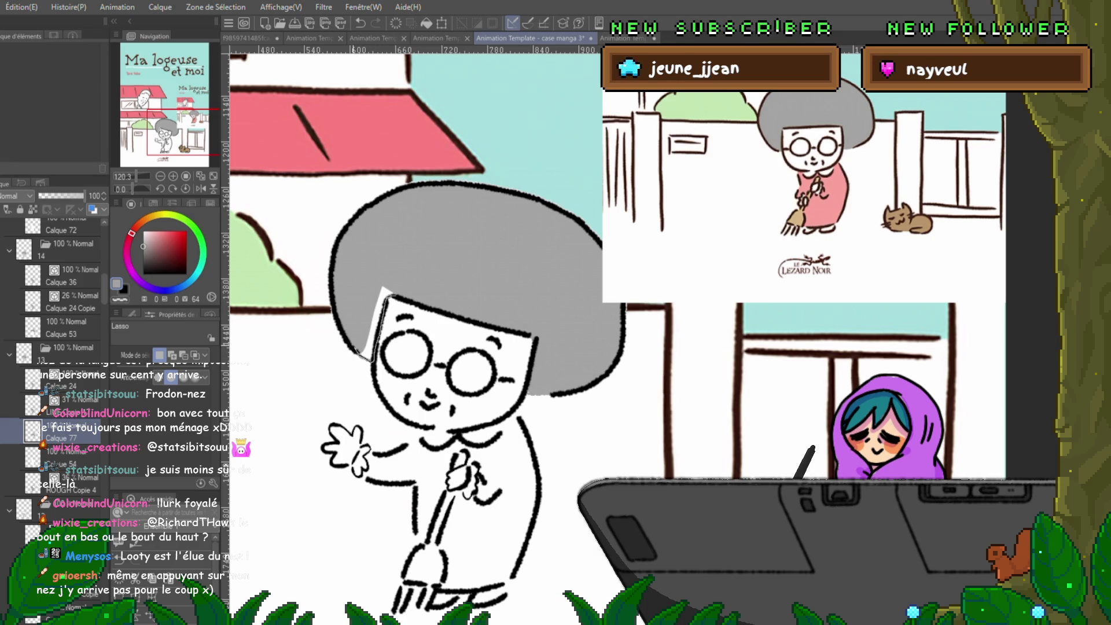
click(446, 382)
key(ctrl+d)
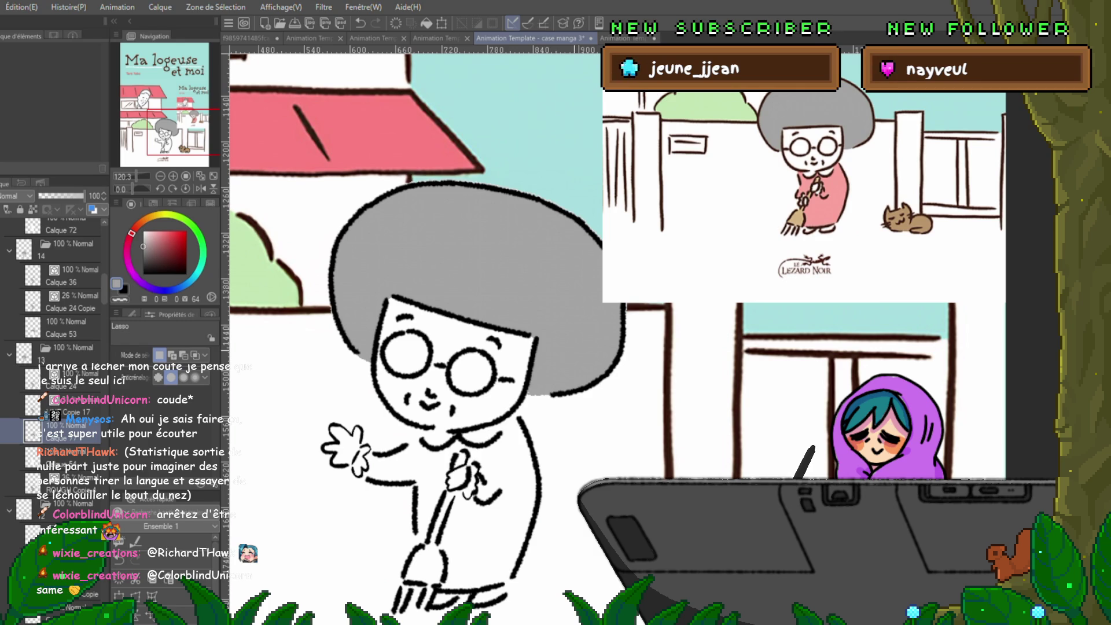
- On the next cel, lasso the left part of the hair and fill it grey
key(ctrl+Right)
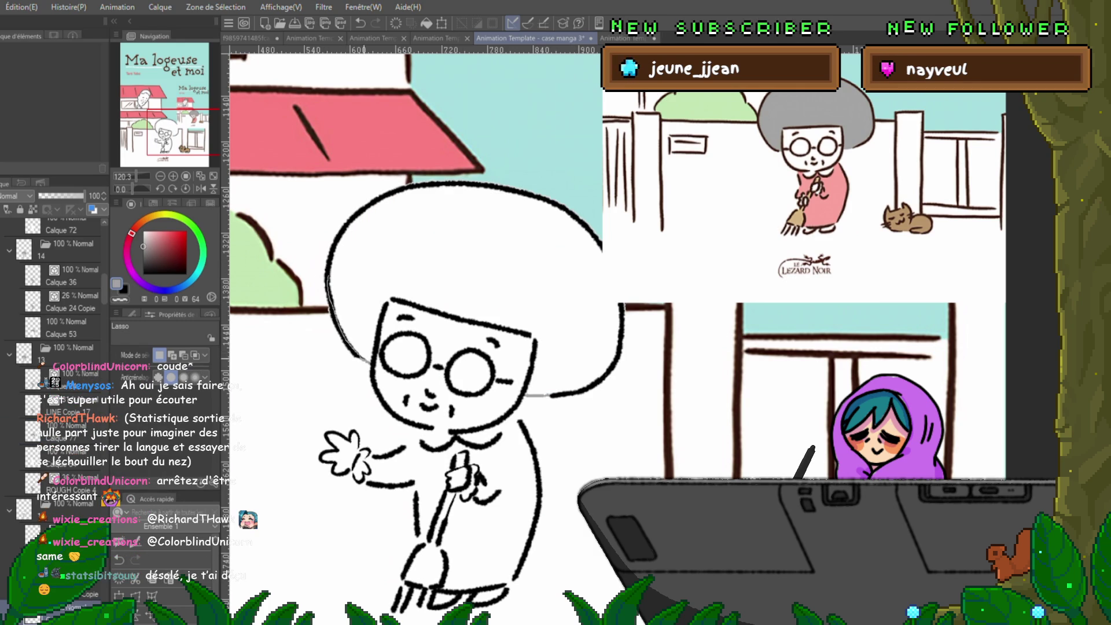
mouse_move(376, 202)
mouse_down()
mouse_move(428, 220)
mouse_move(444, 257)
mouse_move(394, 298)
mouse_up()
mouse_move(371, 362)
mouse_down()
mouse_move(336, 301)
mouse_move(348, 231)
mouse_up()
key(alt+BackSpace)
key(ctrl+d)
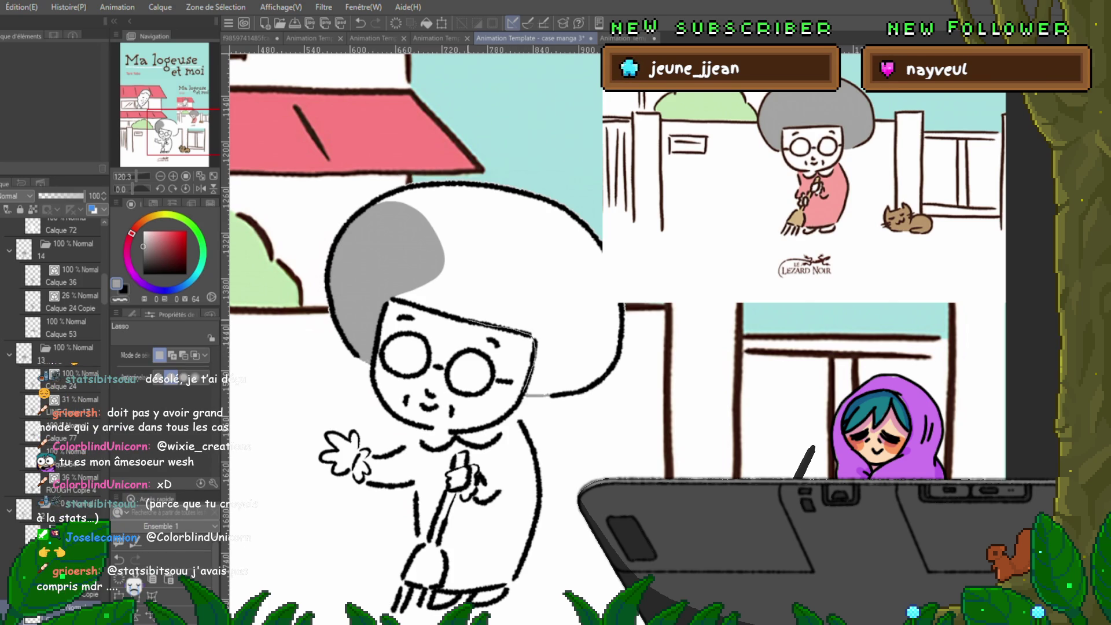
- Fill the remaining unfilled hair and the hair's right side with grey
mouse_move(387, 298)
mouse_down()
mouse_move(383, 258)
mouse_move(574, 257)
mouse_up()
mouse_move(601, 347)
mouse_down()
mouse_move(595, 379)
mouse_move(570, 394)
mouse_move(509, 396)
mouse_up()
click(557, 416)
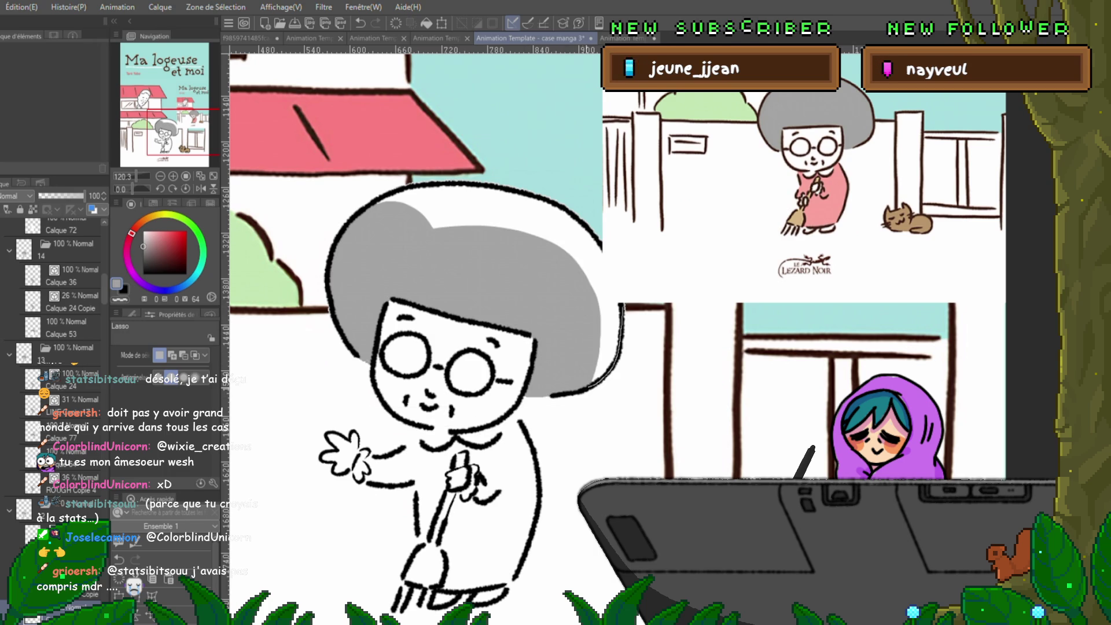
drag(584, 267, 607, 292)
click(655, 409)
key(ctrl+d)
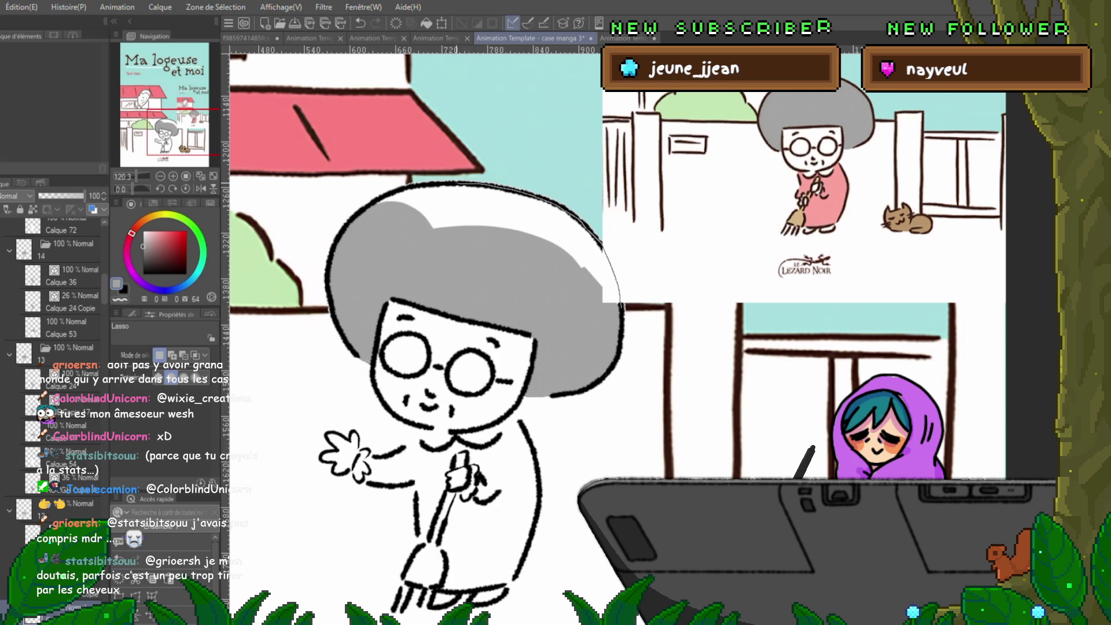
- Fill the white top of the hair grey, then advance to the next cel
drag(376, 197, 462, 279)
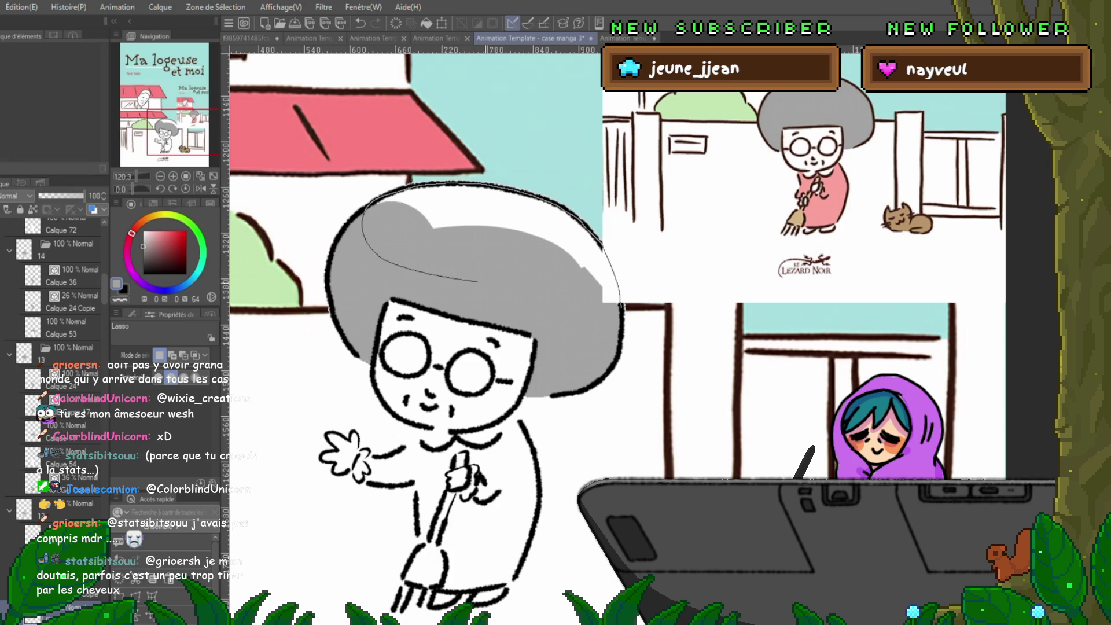
mouse_move(561, 321)
mouse_down()
mouse_move(617, 290)
mouse_move(475, 184)
mouse_move(373, 199)
mouse_up()
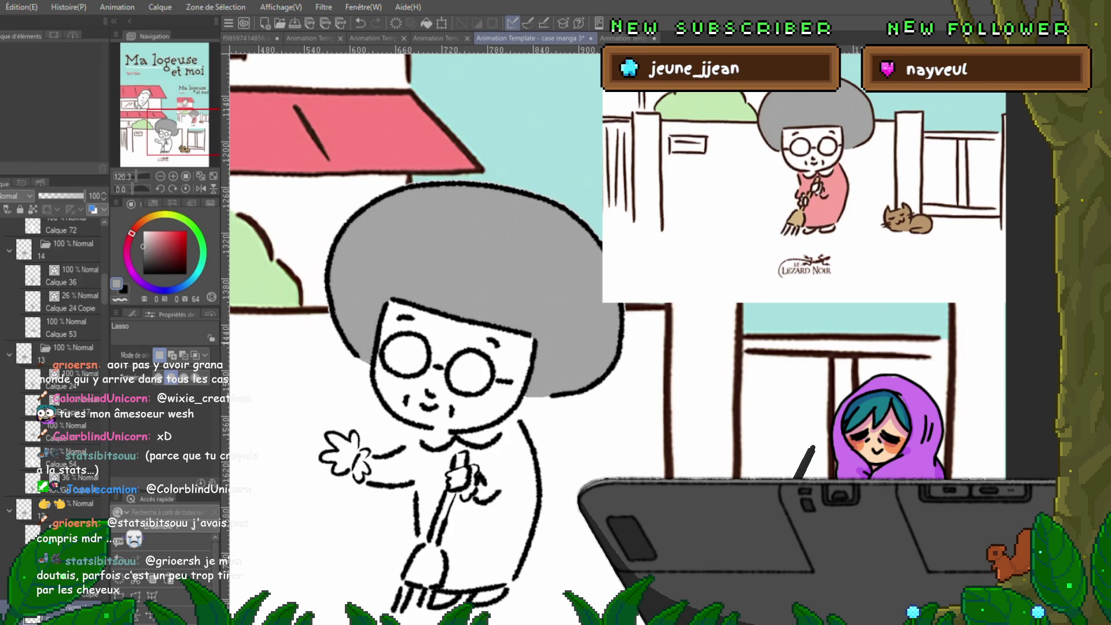
key(ctrl+Right)
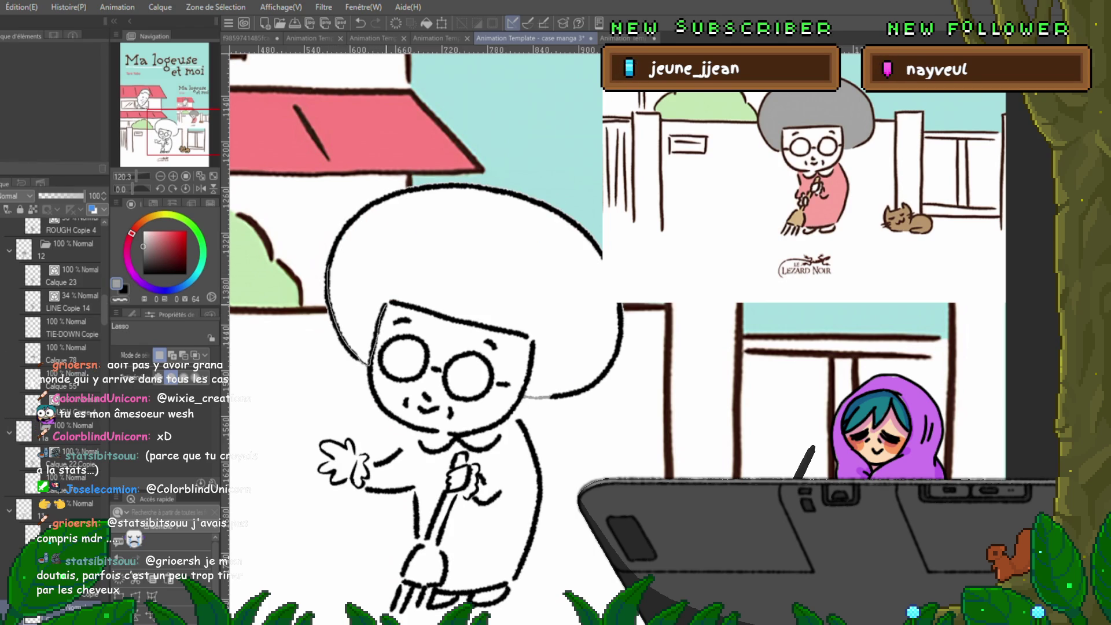
- Lasso the left part of the grandmother's hair and fill it grey
mouse_move(394, 300)
mouse_down()
mouse_move(525, 272)
mouse_move(425, 203)
mouse_move(362, 207)
mouse_up()
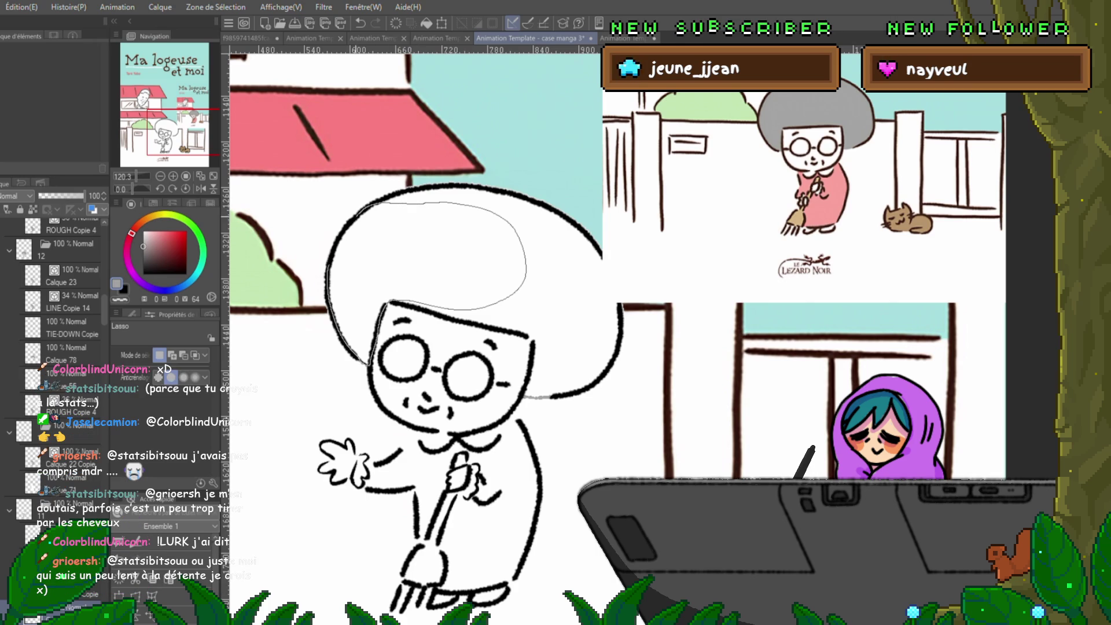
drag(370, 362, 383, 305)
key(alt+BackSpace)
key(ctrl+d)
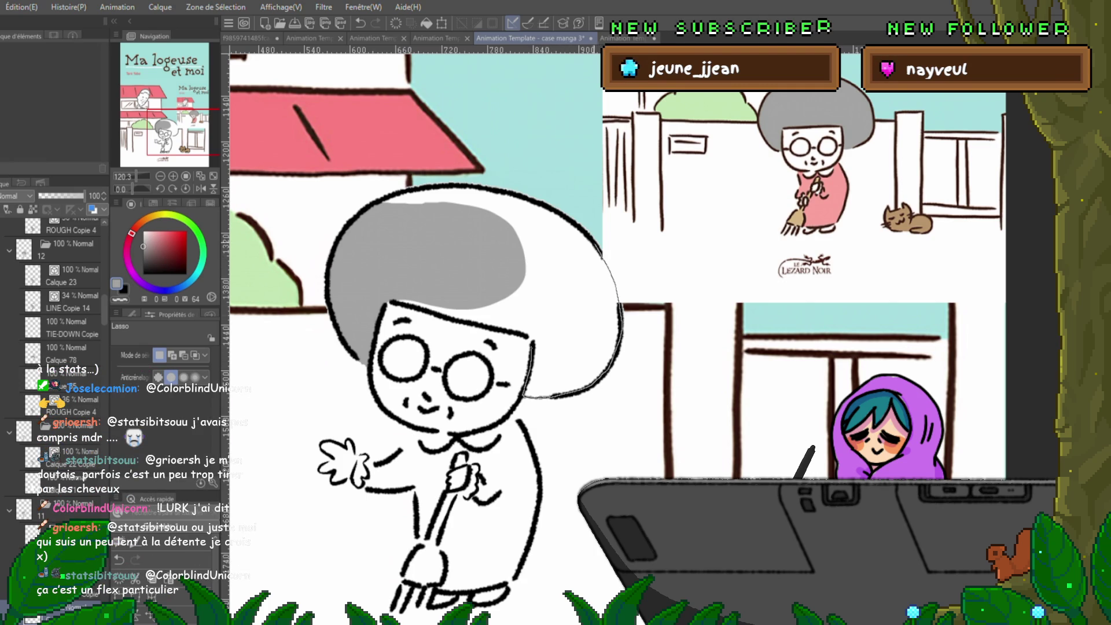
- Fill the right part of the hair with grey
mouse_move(521, 211)
mouse_down()
mouse_move(619, 301)
mouse_move(503, 232)
mouse_up()
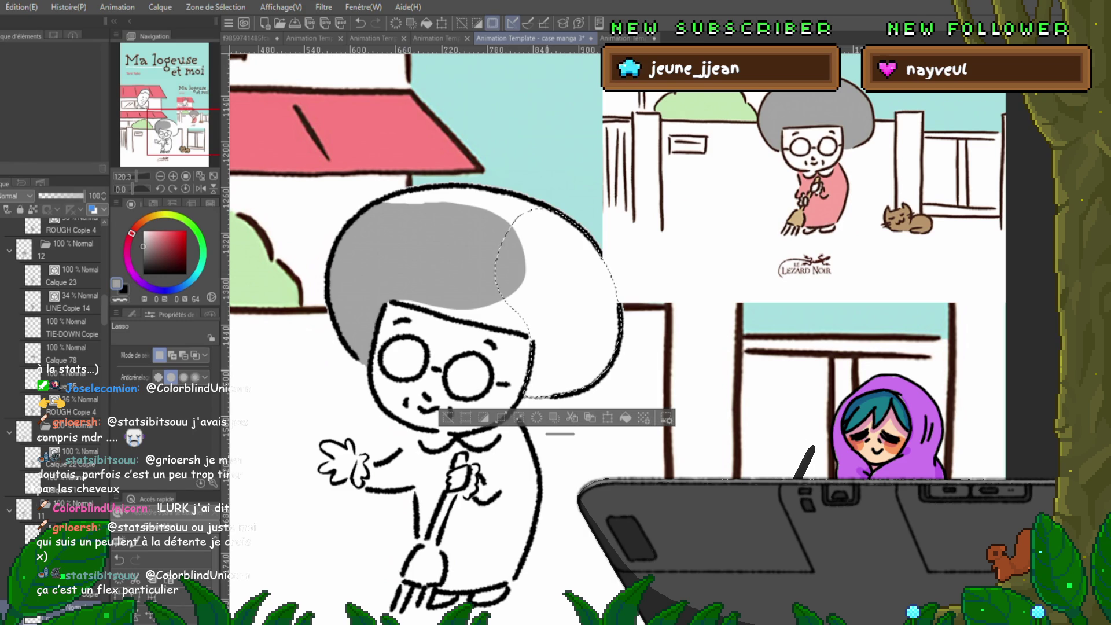
key(alt+BackSpace)
key(ctrl+d)
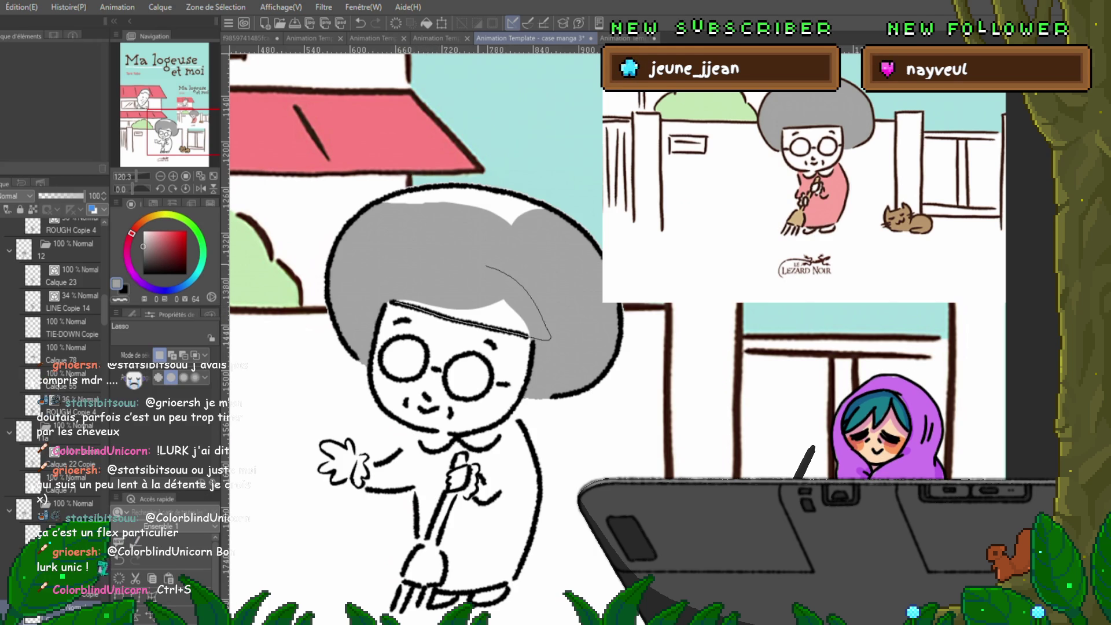
- Fill the unfilled hair top above the forehead with grey
drag(391, 301, 529, 336)
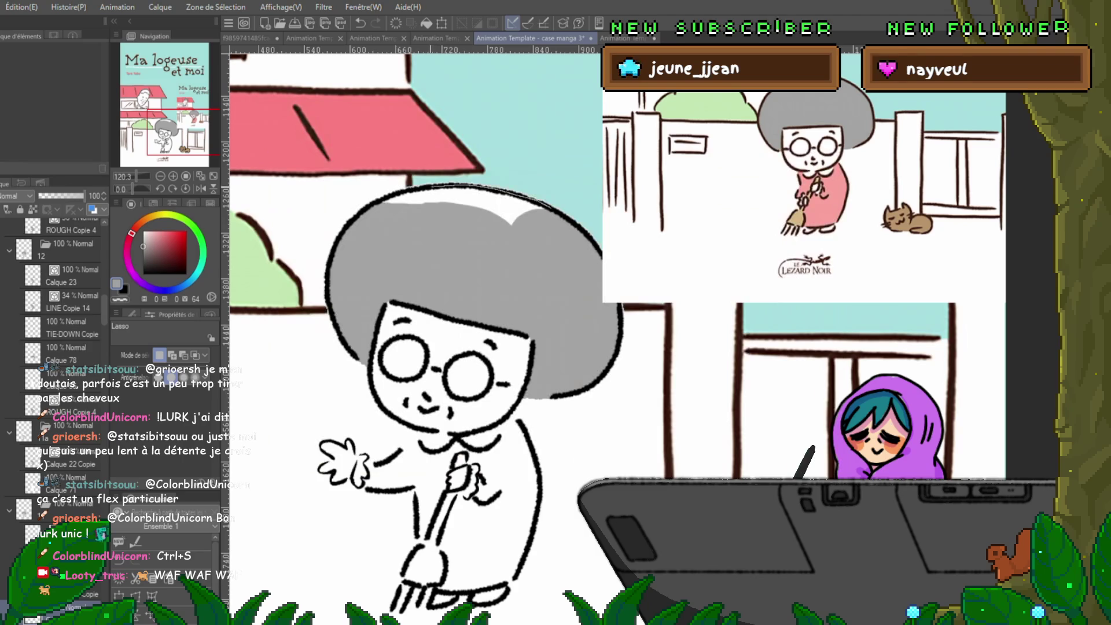
drag(368, 200, 365, 229)
drag(560, 262, 563, 258)
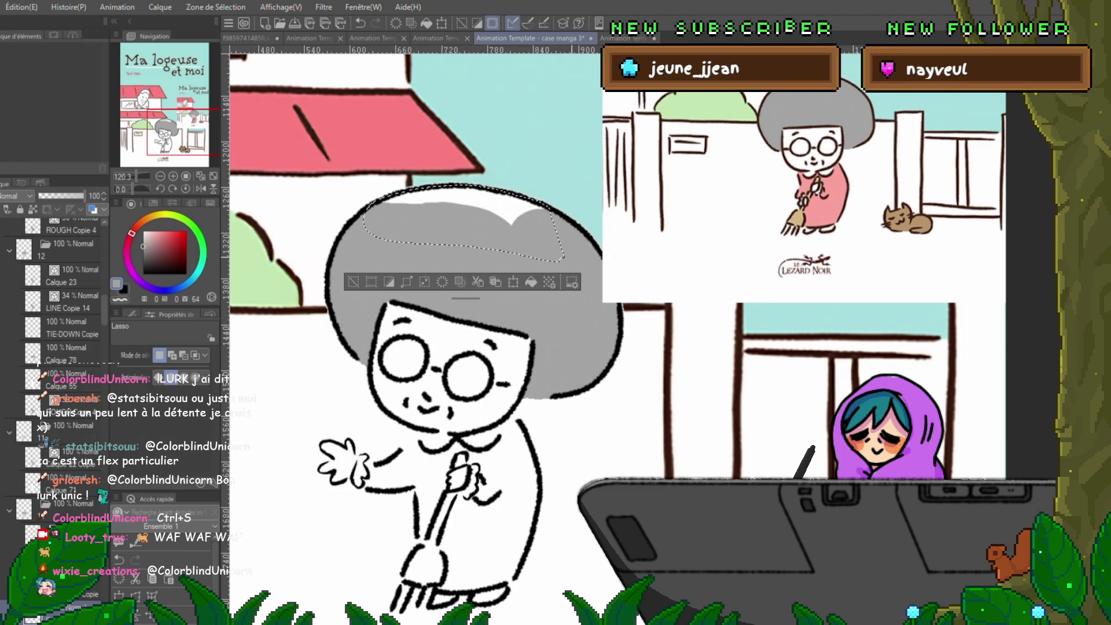
click(531, 282)
key(ctrl+d)
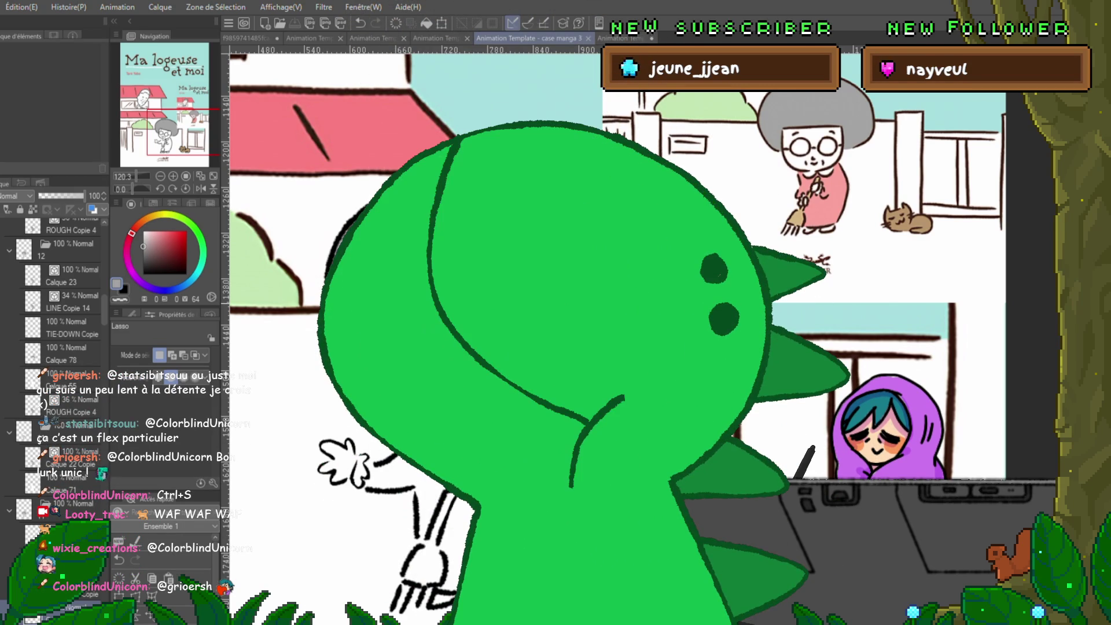
- Scroll the Layer panel down to the next cel's layer folder
scroll(58, 347, down, 5)
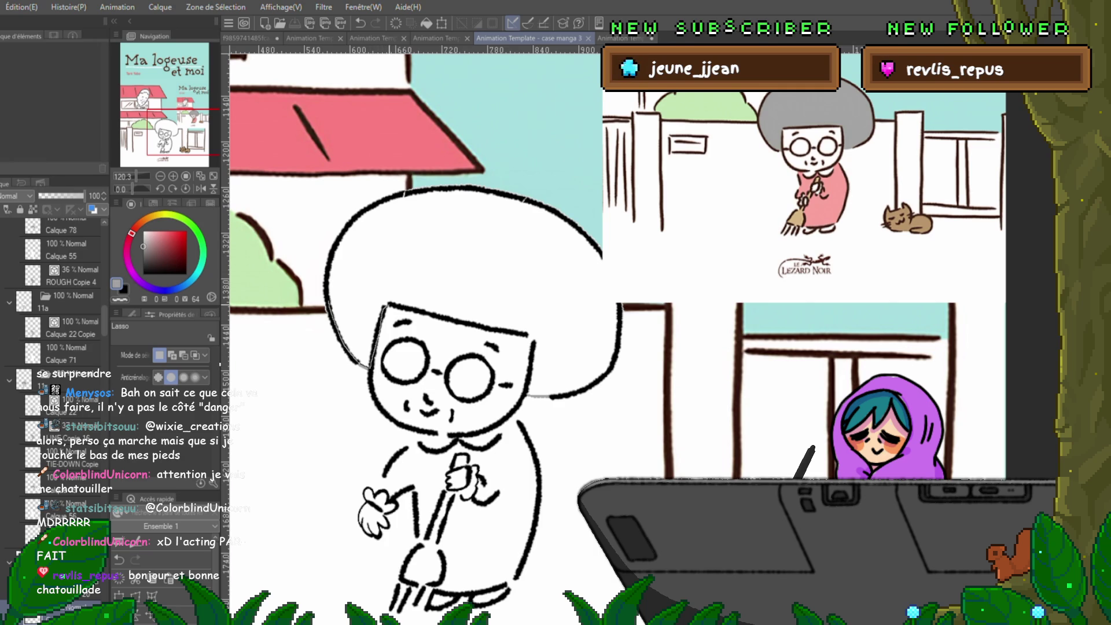
drag(341, 236, 446, 310)
- Finish filling the outlined hair and the hair's right side with grey
drag(370, 367, 389, 304)
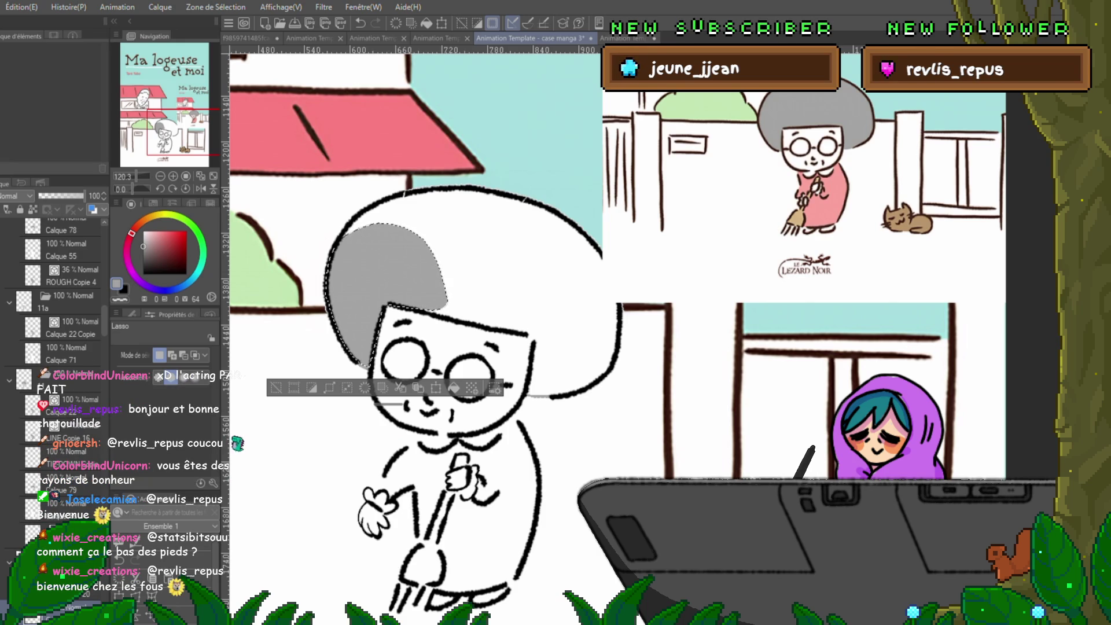
key(ctrl+d)
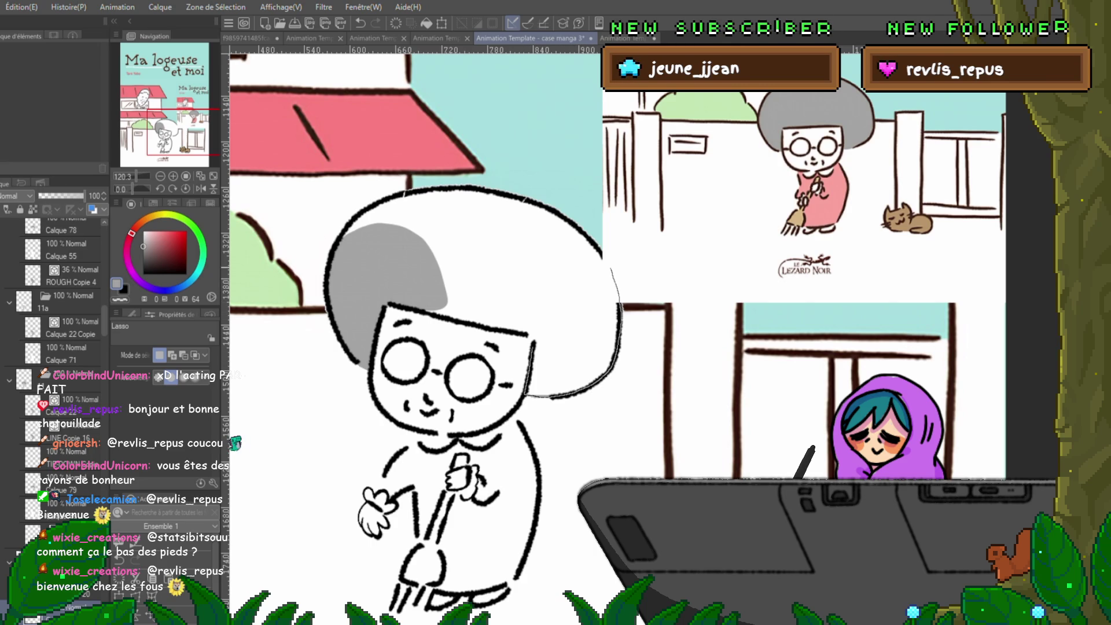
mouse_move(525, 393)
mouse_down()
mouse_move(535, 301)
mouse_move(579, 237)
mouse_up()
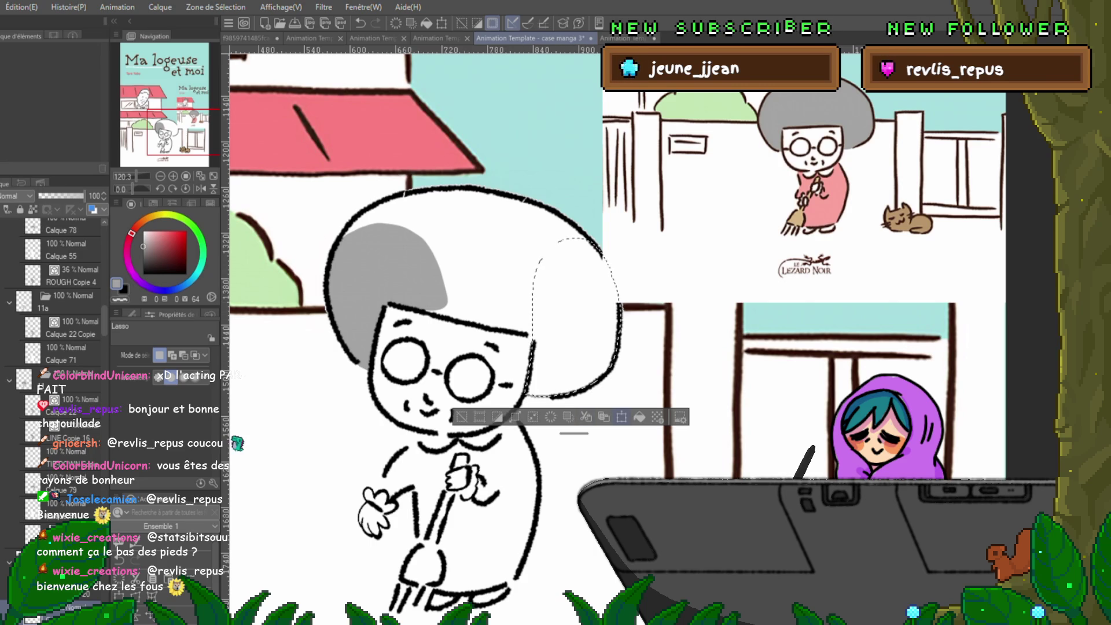
key(alt+Delete)
key(ctrl+d)
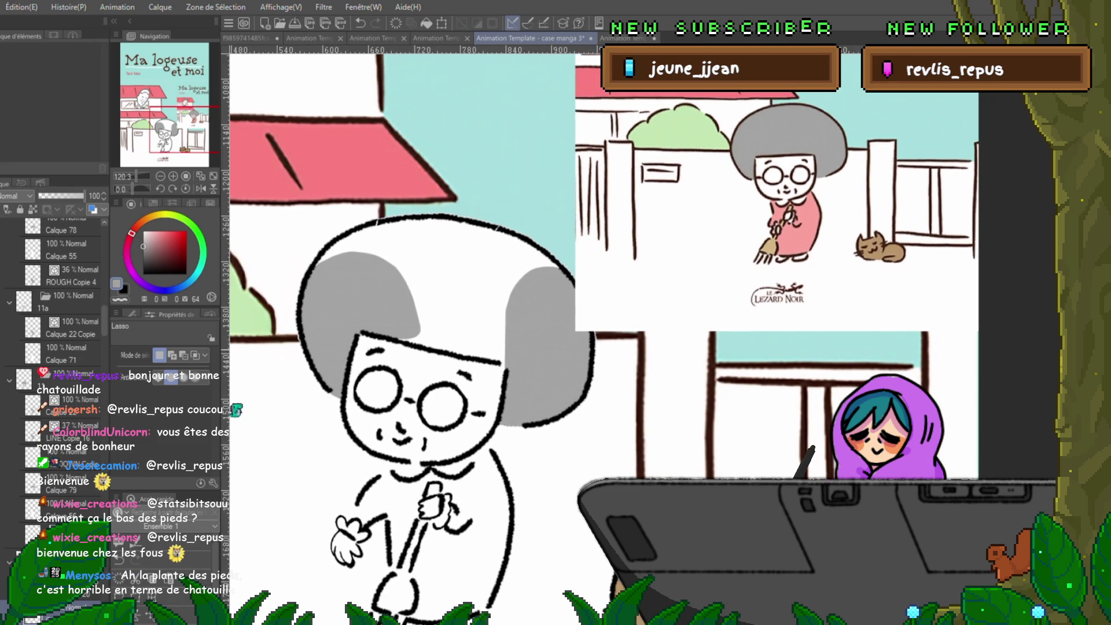
- Fill the top of the hair grey, discarding a stray small selection
scroll(601, 335, up, 2)
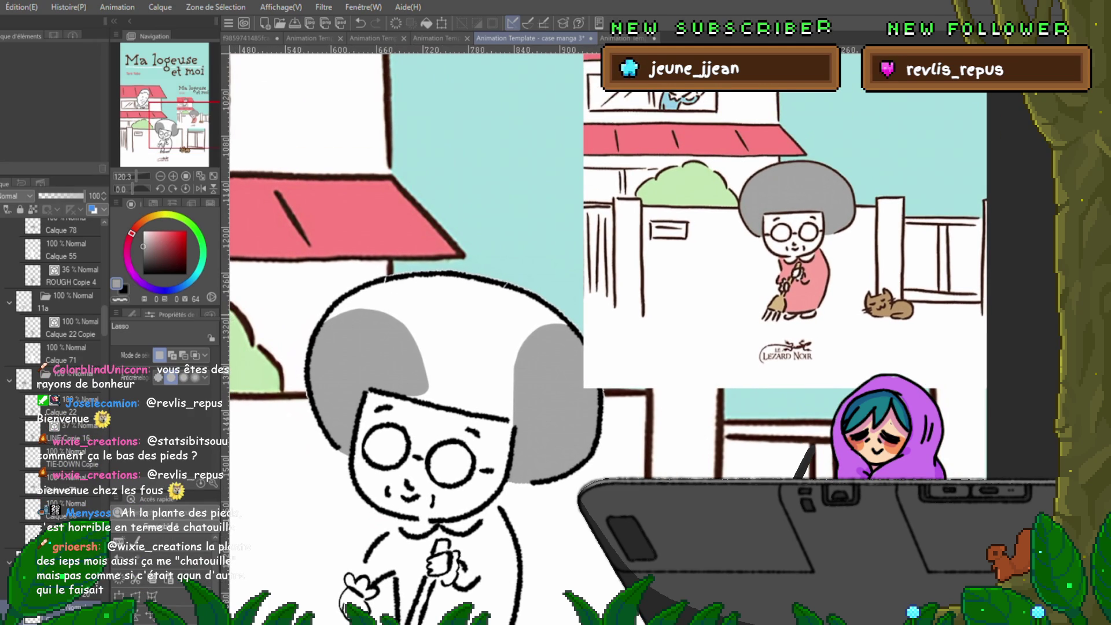
drag(562, 315, 565, 318)
key(ctrl+d)
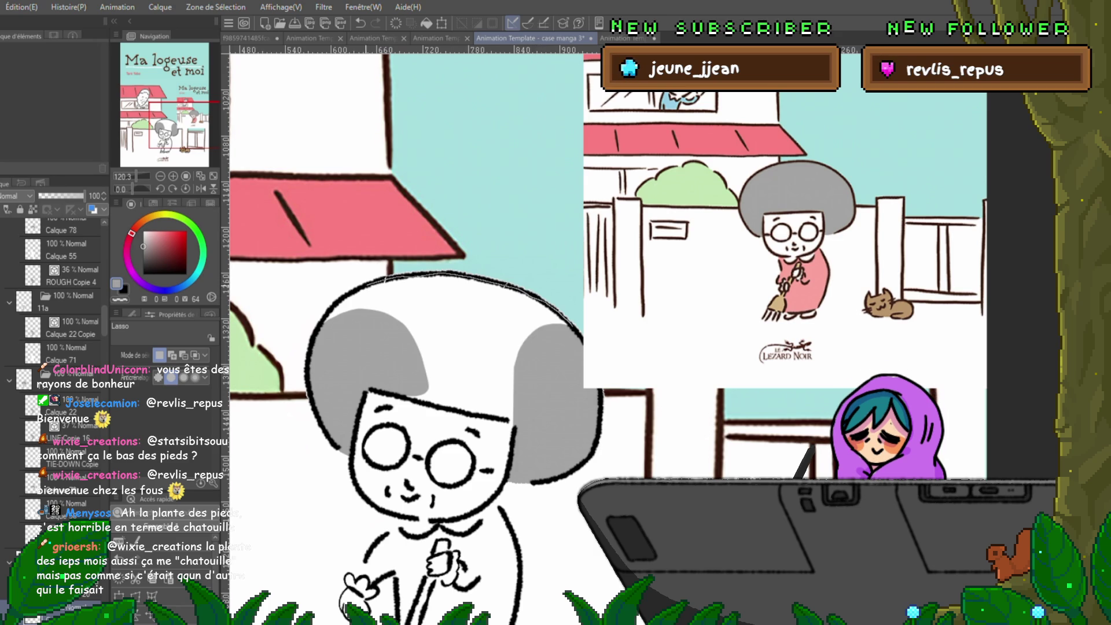
drag(316, 347, 514, 366)
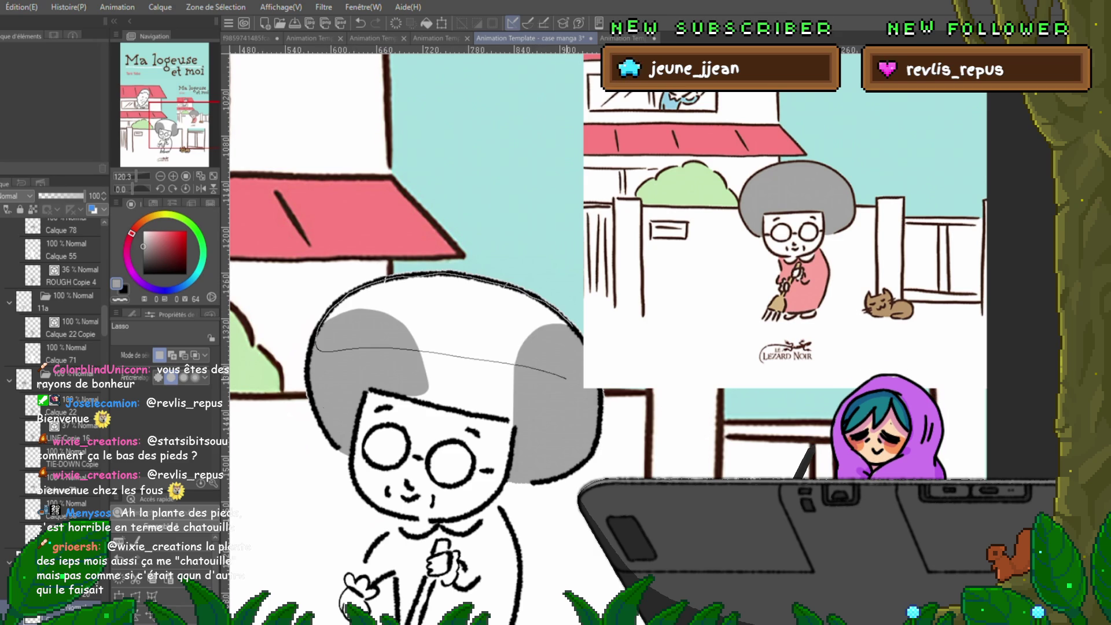
key(alt+Delete)
key(ctrl+d)
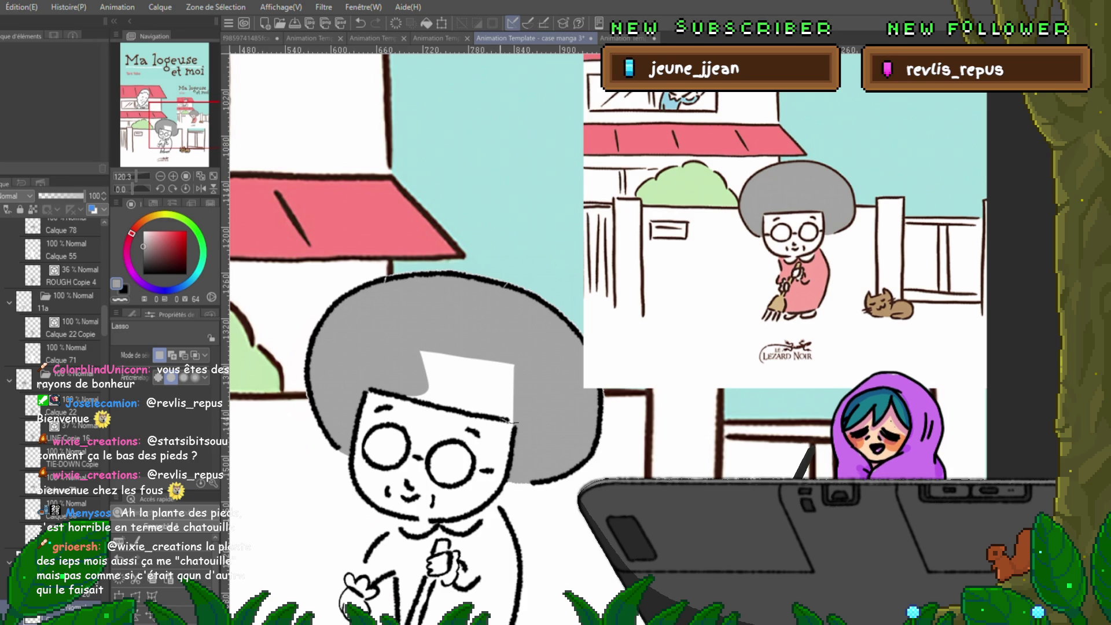
- Fill the last white gap at the hair top grey and advance a frame
drag(517, 422, 454, 411)
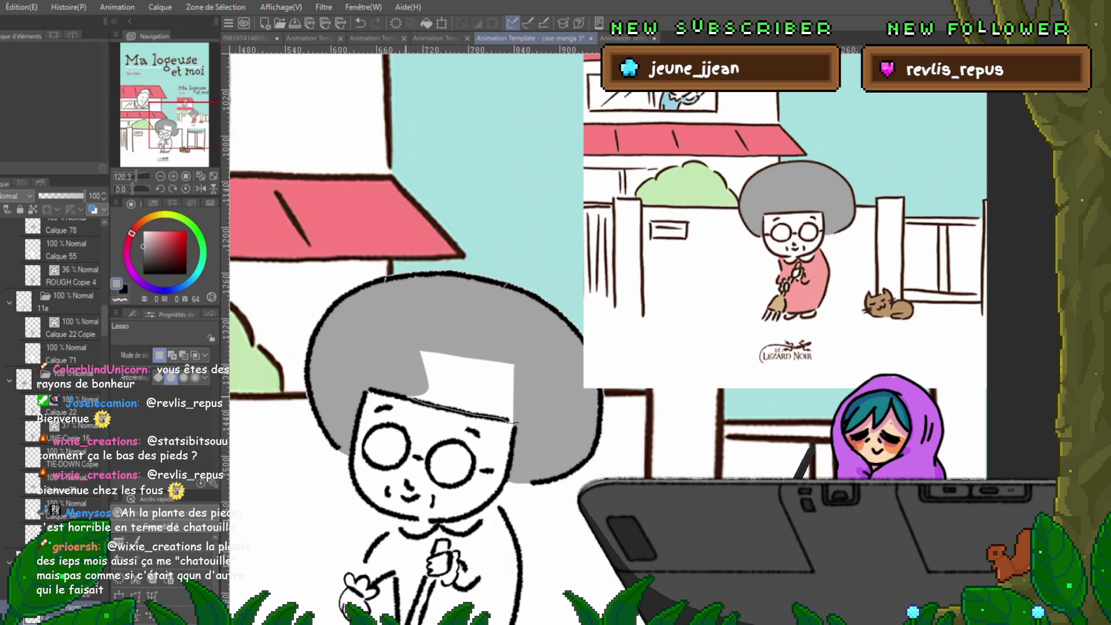
drag(538, 433, 387, 382)
key(alt+BackSpace)
key(ctrl+d)
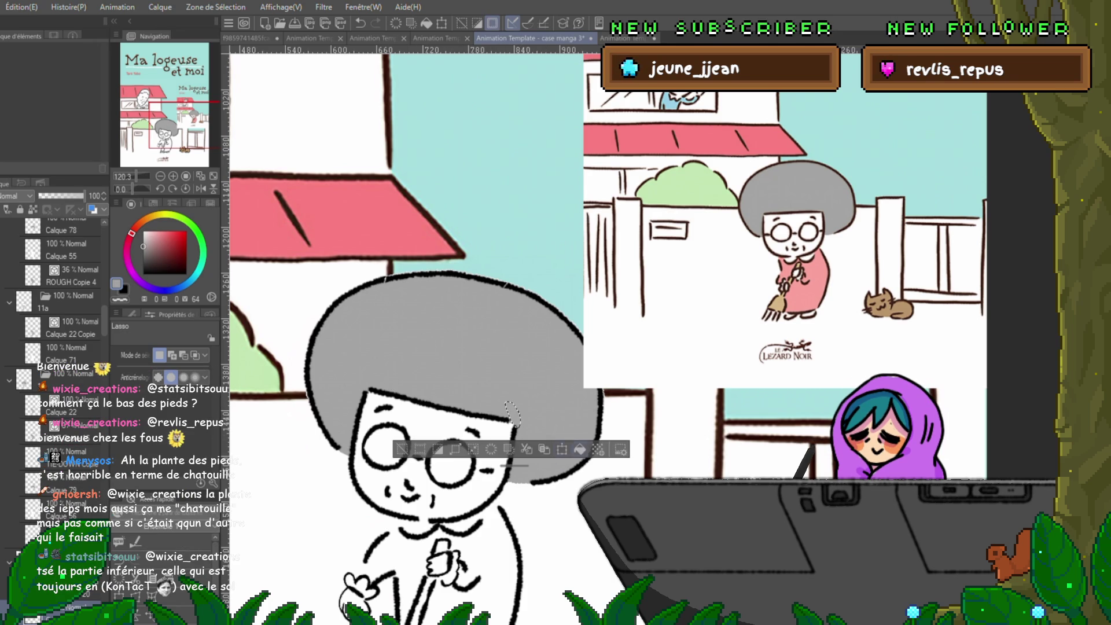
scroll(609, 322, down, 2)
key(Right)
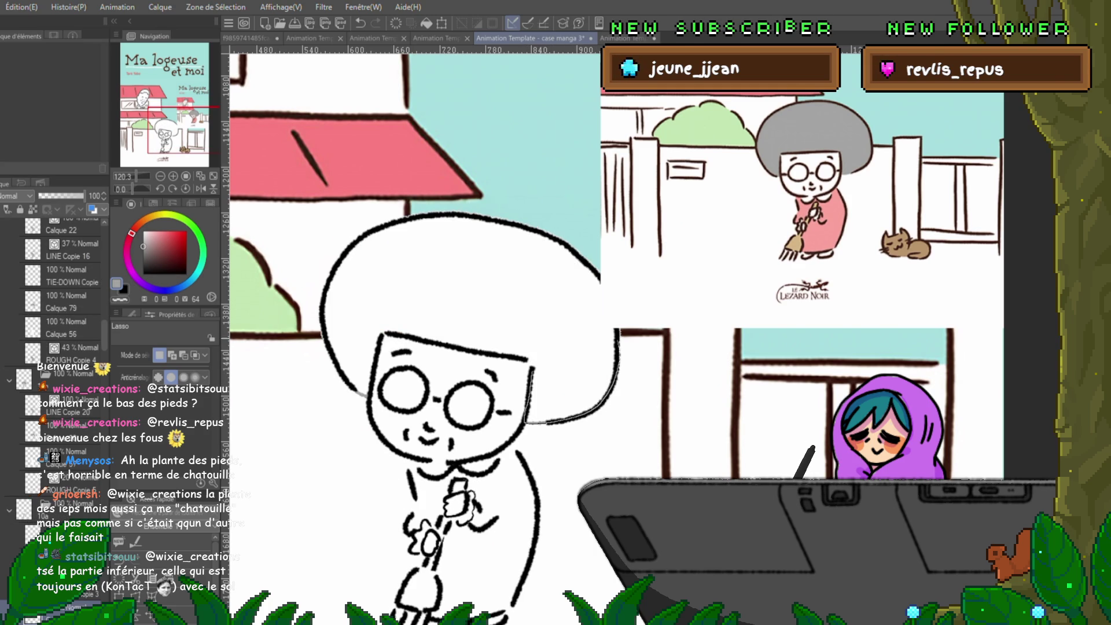
- Fill the hair's right side and top part with grey
drag(554, 308, 535, 344)
drag(527, 424, 528, 422)
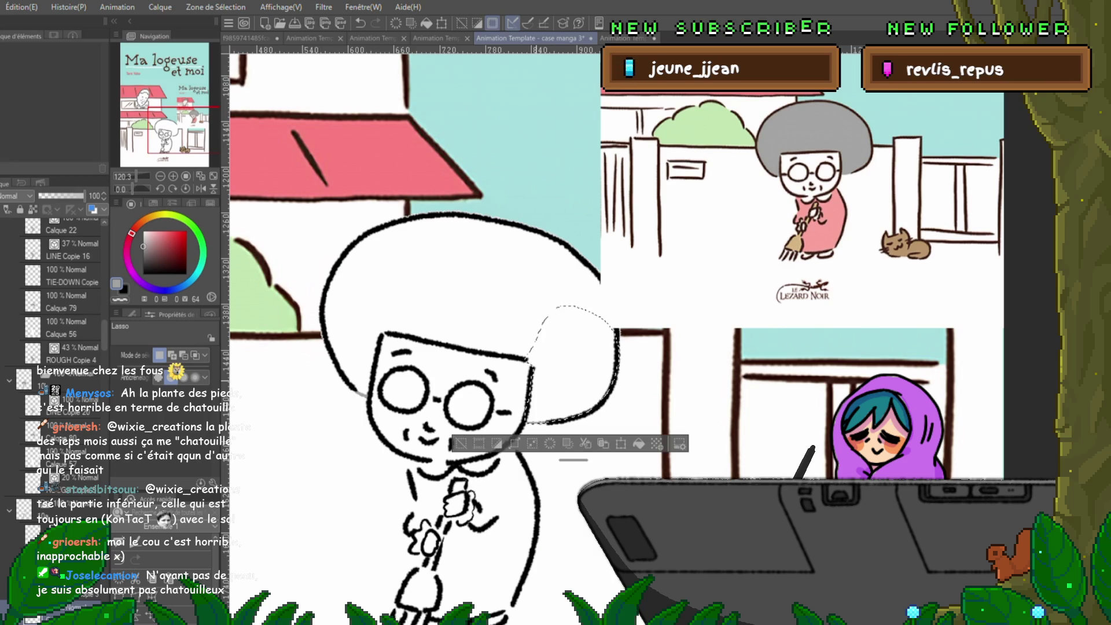
key(alt+BackSpace)
key(ctrl+d)
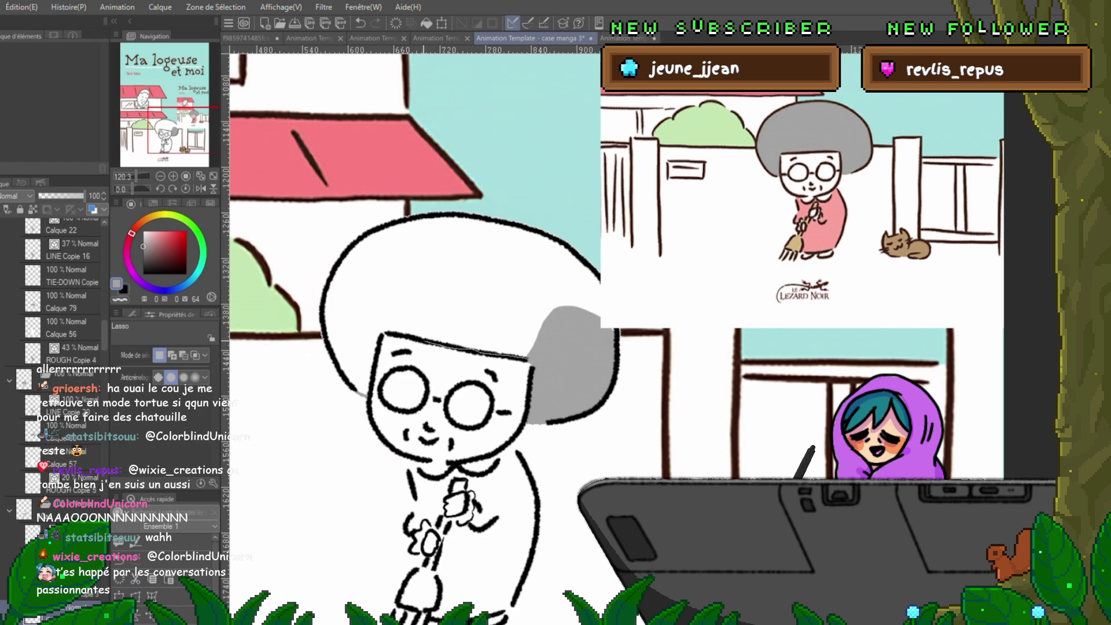
mouse_move(383, 334)
mouse_down()
mouse_move(370, 296)
mouse_move(564, 270)
mouse_move(385, 334)
mouse_up()
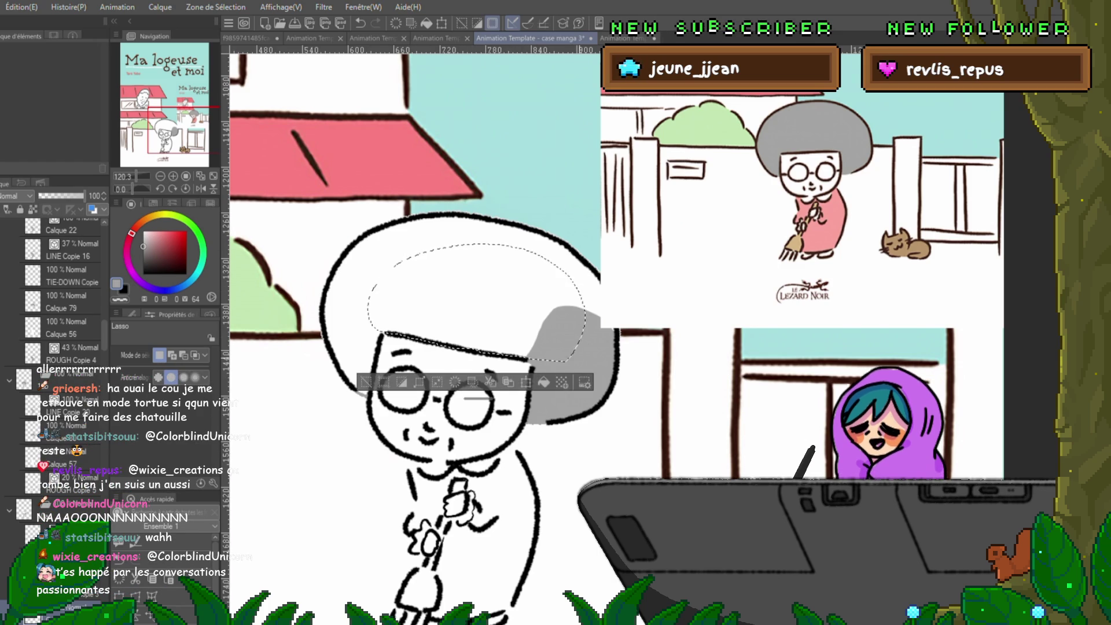
key(alt+BackSpace)
key(ctrl+d)
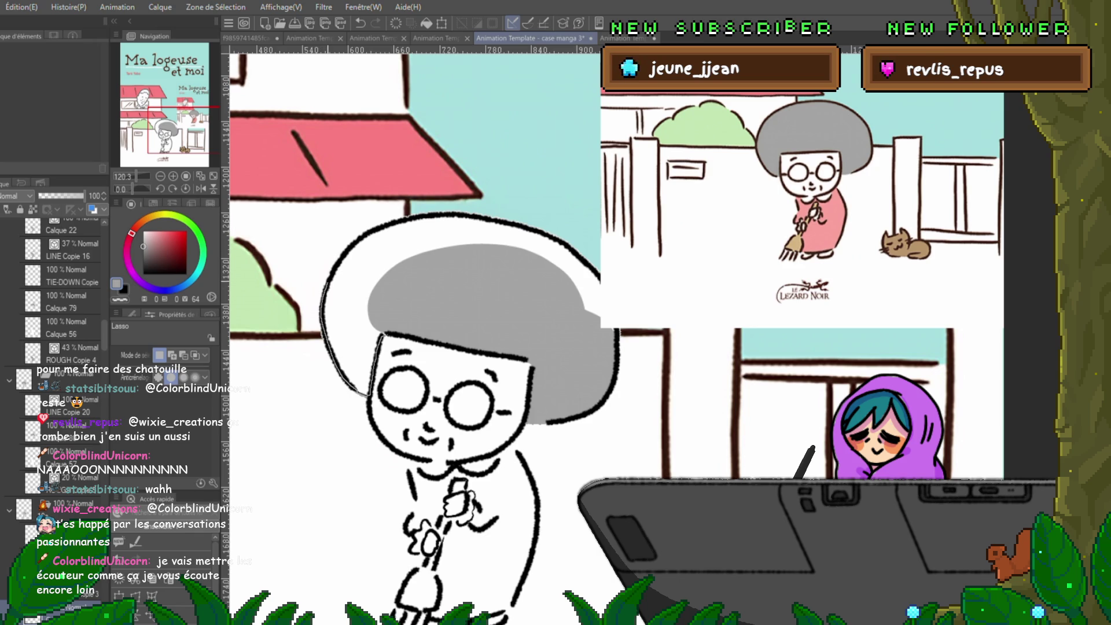
- Fill the remaining left part of the hair and a white patch grey
mouse_move(327, 266)
mouse_down()
mouse_move(376, 223)
mouse_move(429, 260)
mouse_move(383, 333)
mouse_up()
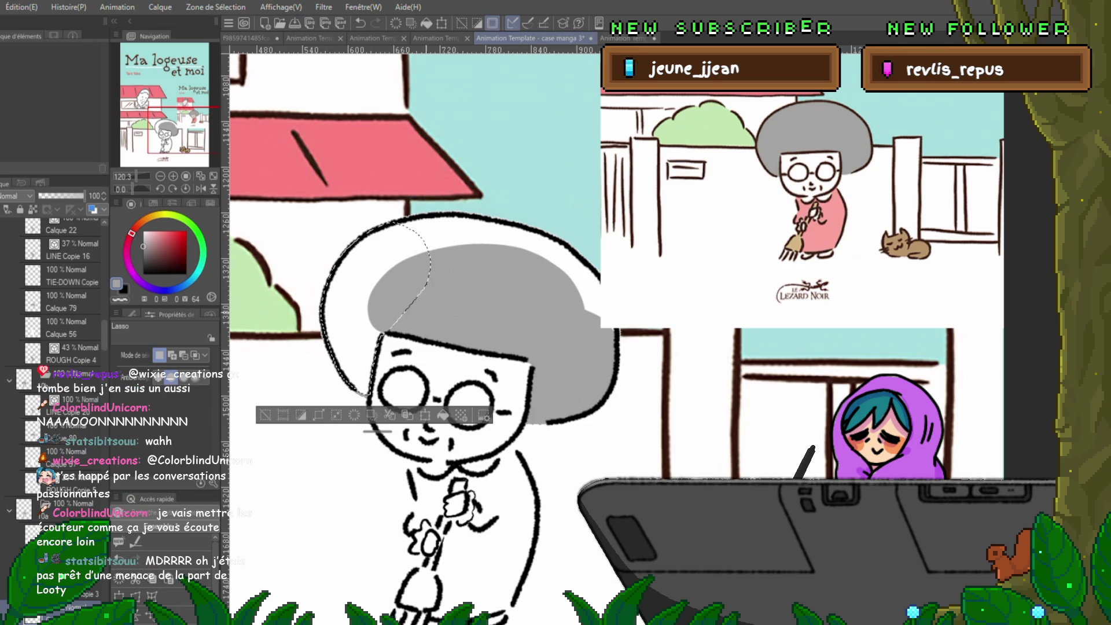
click(443, 415)
key(ctrl+d)
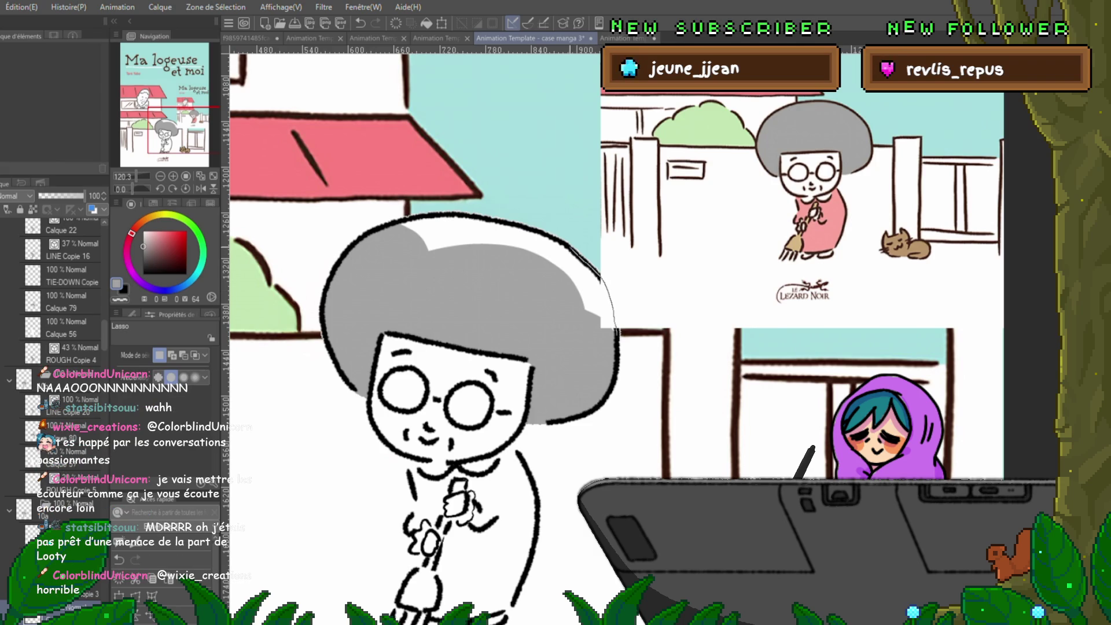
drag(465, 271, 579, 330)
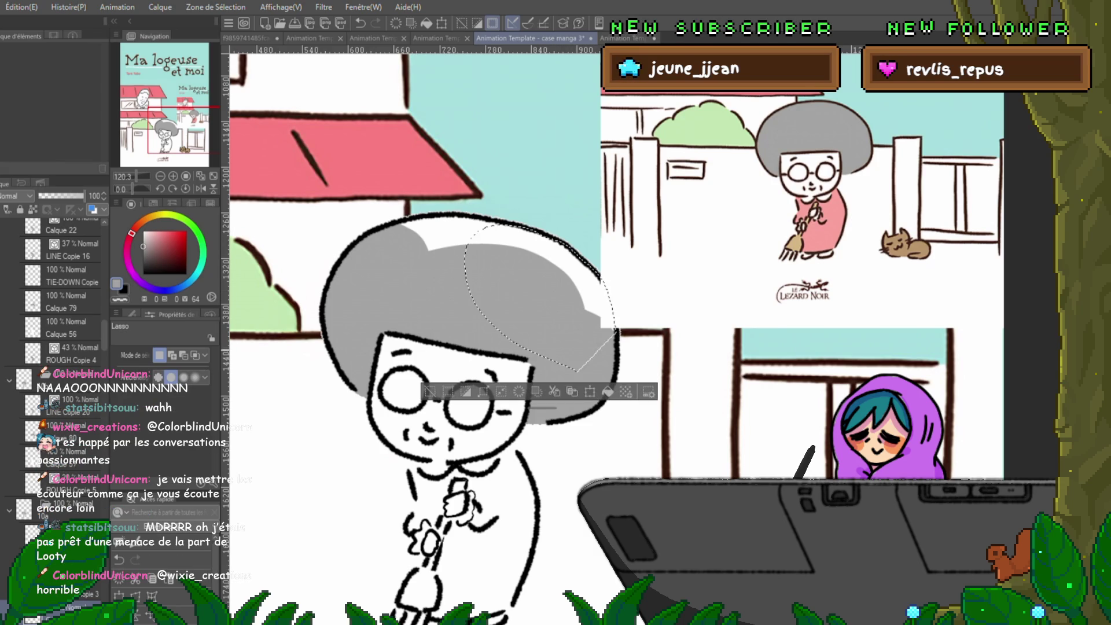
key(alt+BackSpace)
key(ctrl+d)
- Fill the white gap at the hair top, then select the next frame's layer
scroll(440, 336, up, 2)
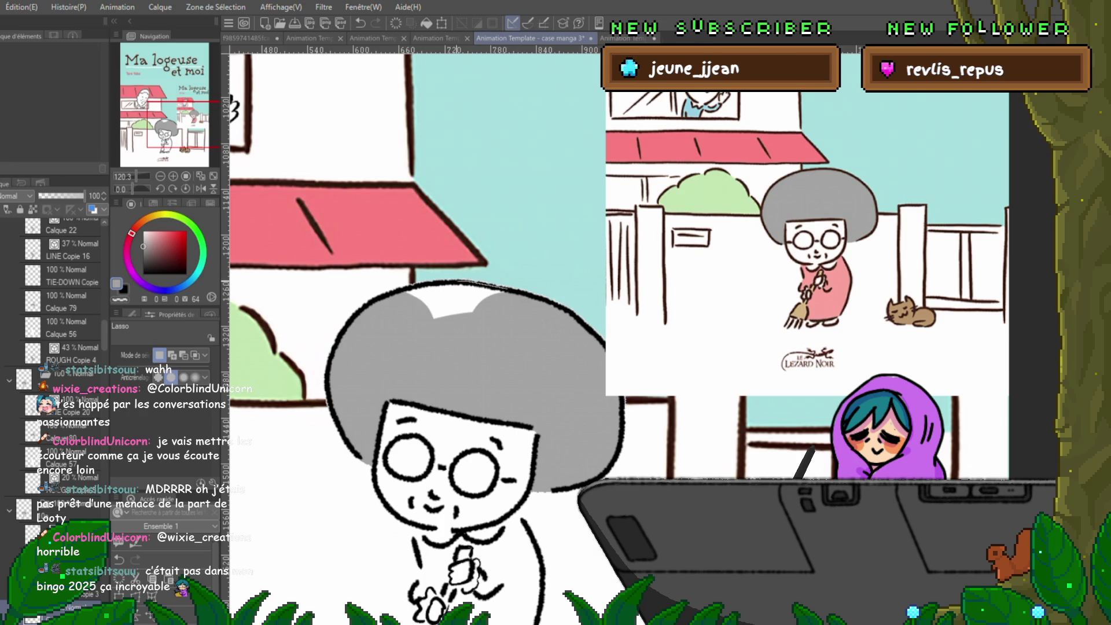
drag(398, 291, 402, 289)
key(Delete)
key(ctrl+d)
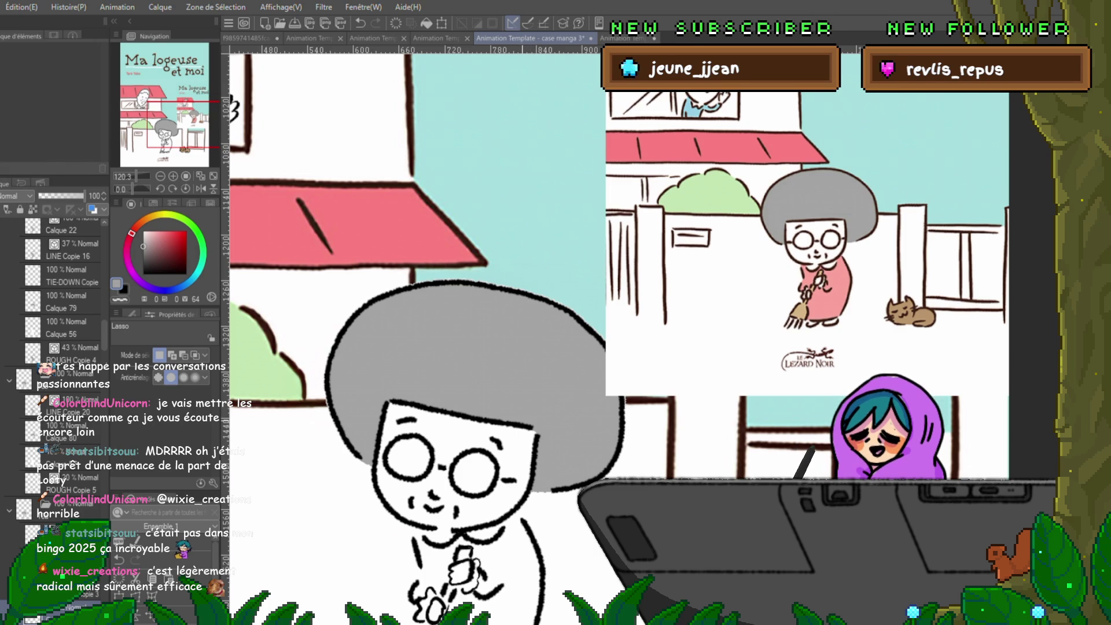
click(58, 431)
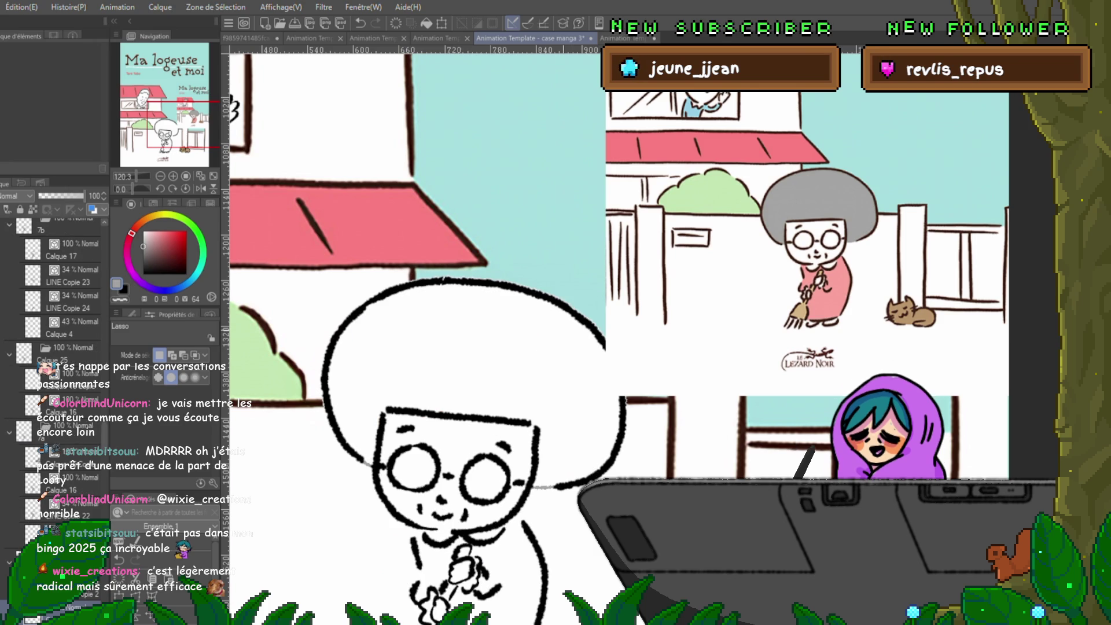
- Fill the outlined afro hair grey and advance to the next frame
scroll(451, 336, down, 2)
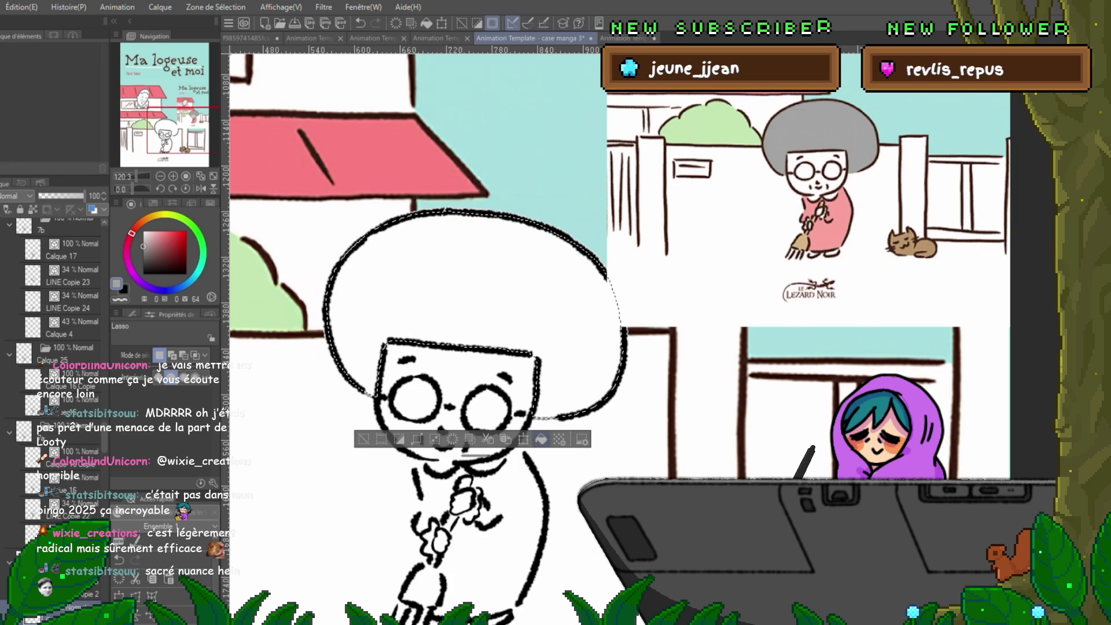
key(alt+BackSpace)
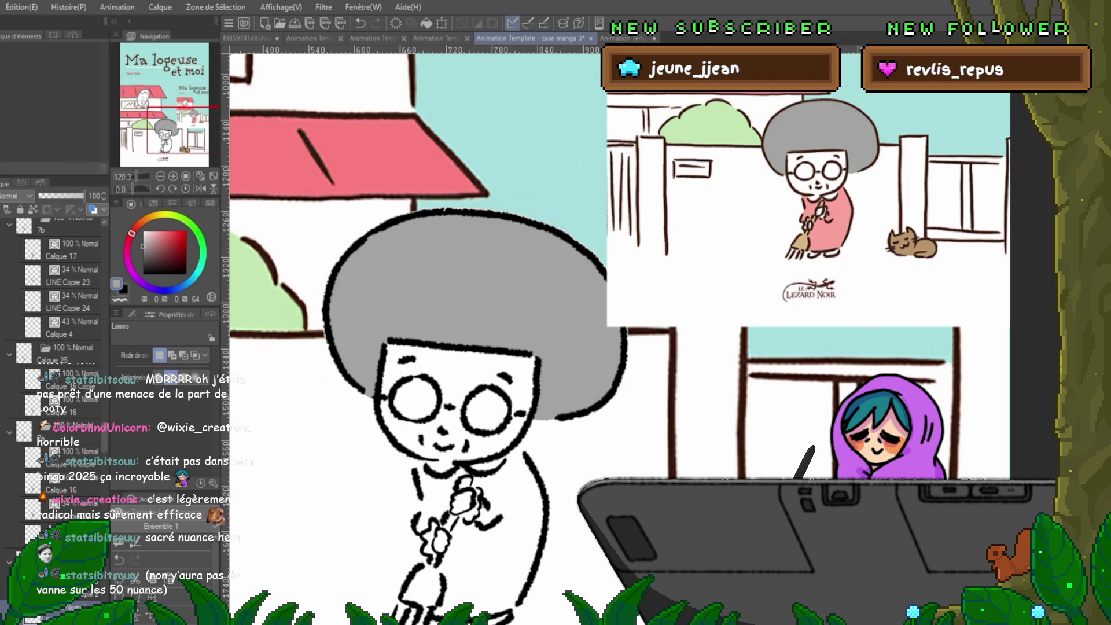
key(ctrl+Right)
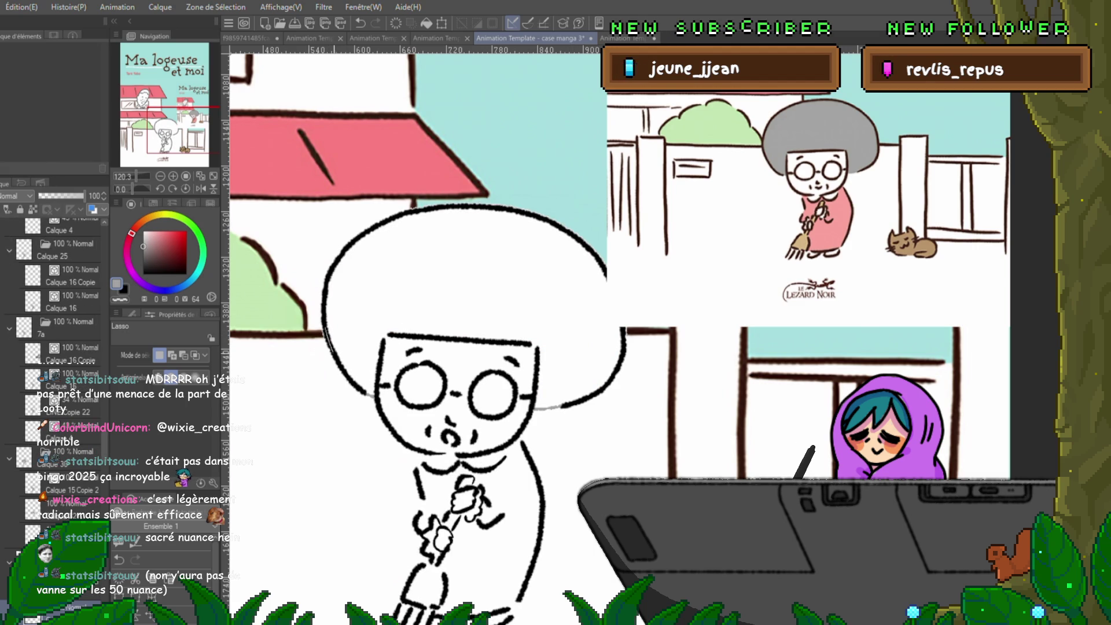
- Erase a stray stretch of the hair's left outline
drag(326, 330, 374, 396)
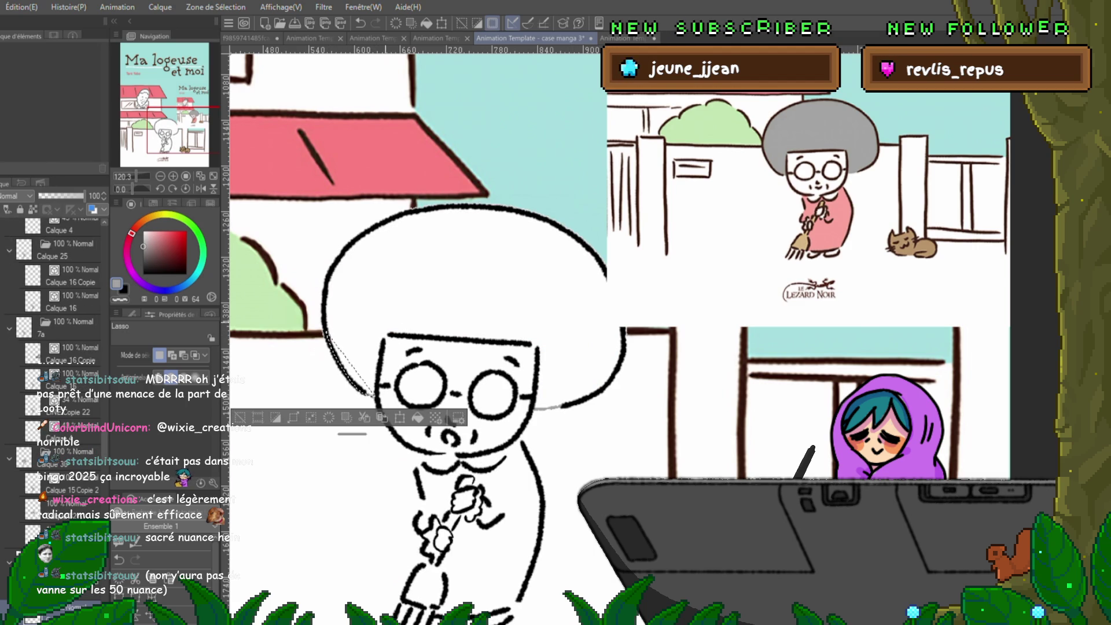
key(Delete)
key(ctrl+d)
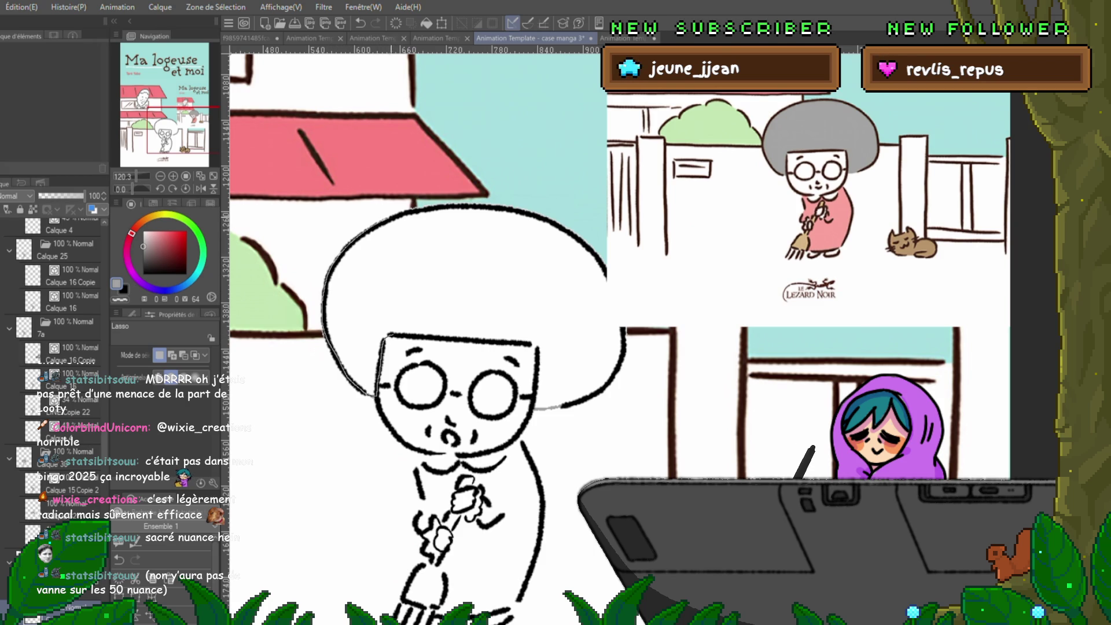
- Fill the left part and rest of the hair grey, then go to the next frame
drag(385, 337, 417, 214)
key(alt+BackSpace)
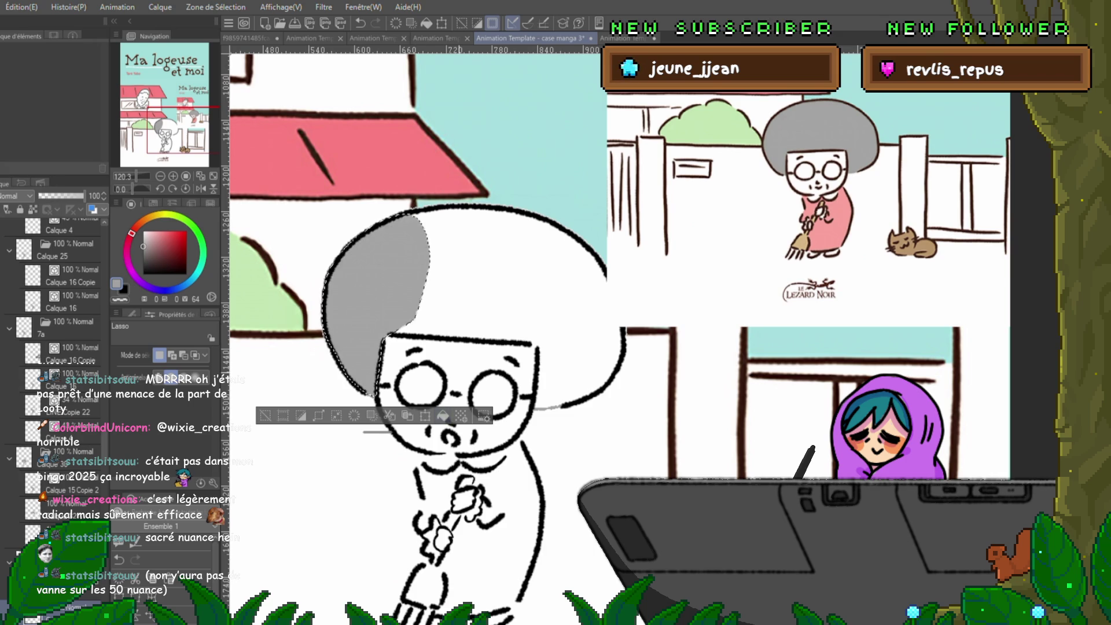
key(ctrl+d)
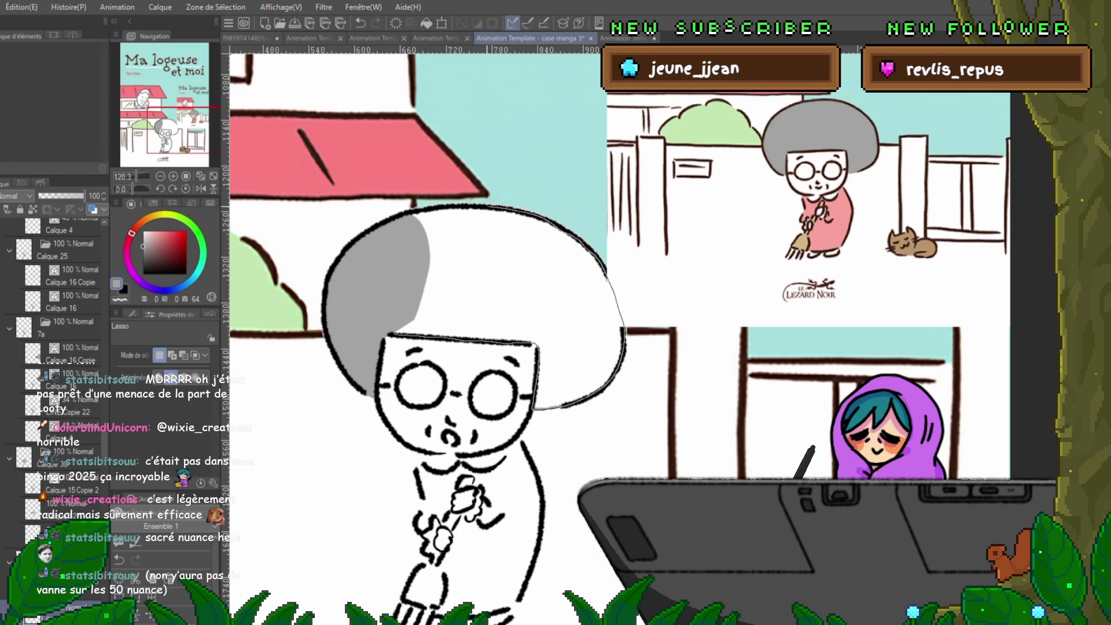
drag(532, 408, 394, 231)
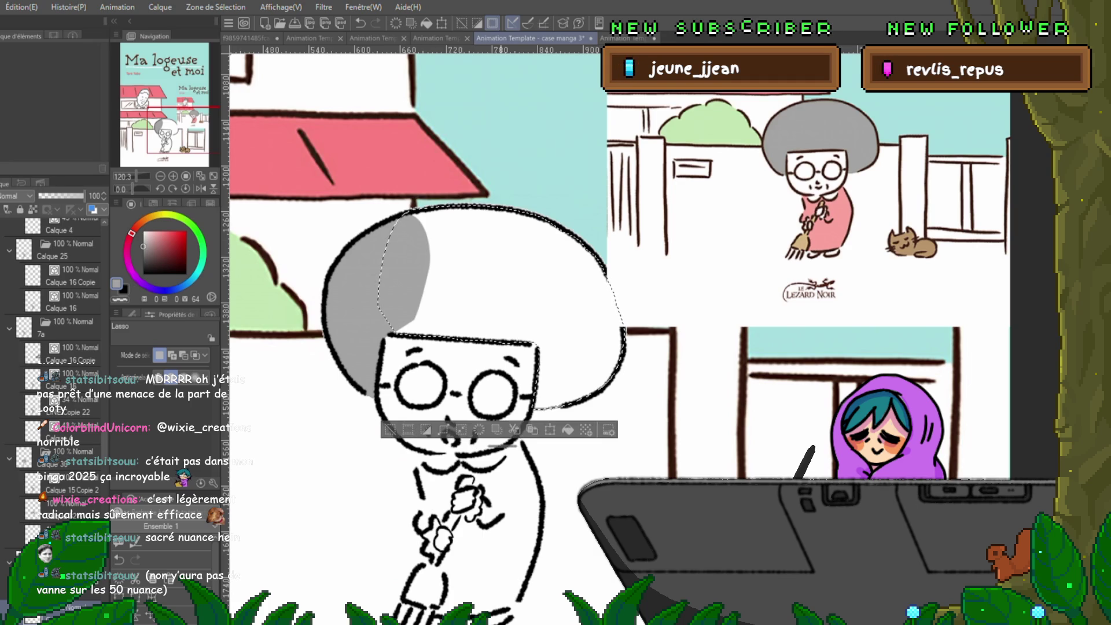
key(alt+BackSpace)
key(ctrl+d)
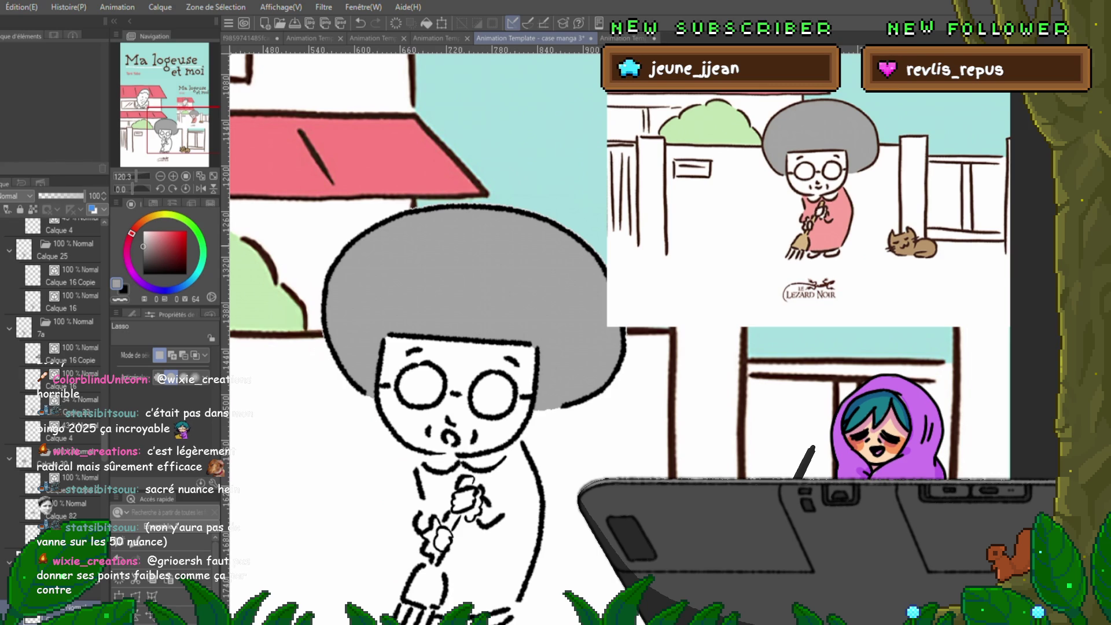
key(Delete)
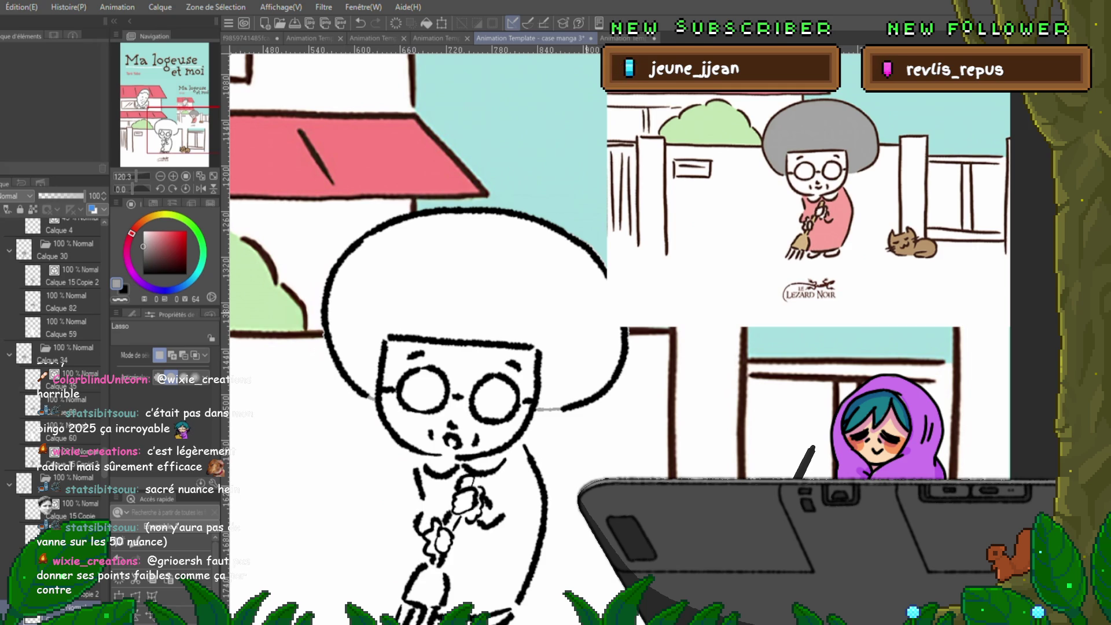
- Step forward two frames, fill the selected afro flat grey, then move to the next frame
key(ctrl+Right)
key(ctrl+Right)
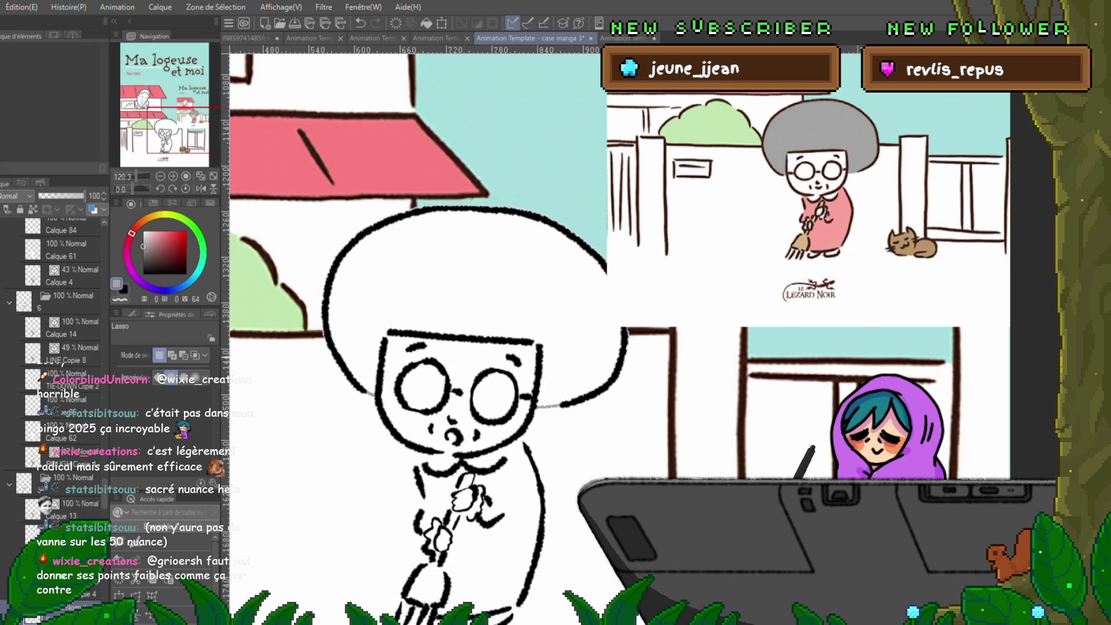
key(ctrl+Right)
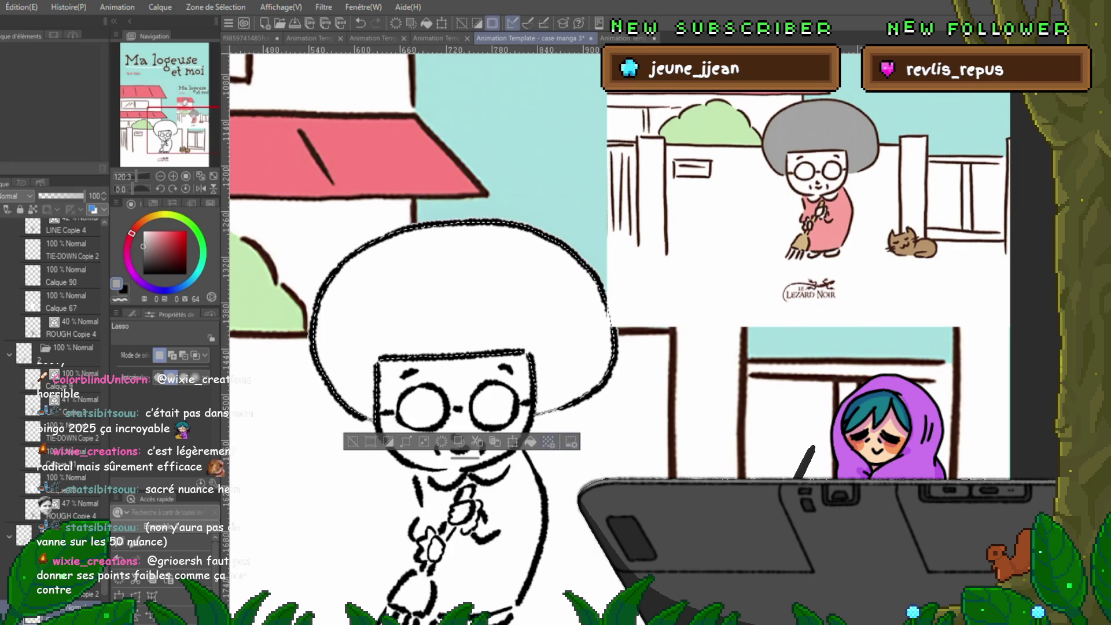
key(alt+BackSpace)
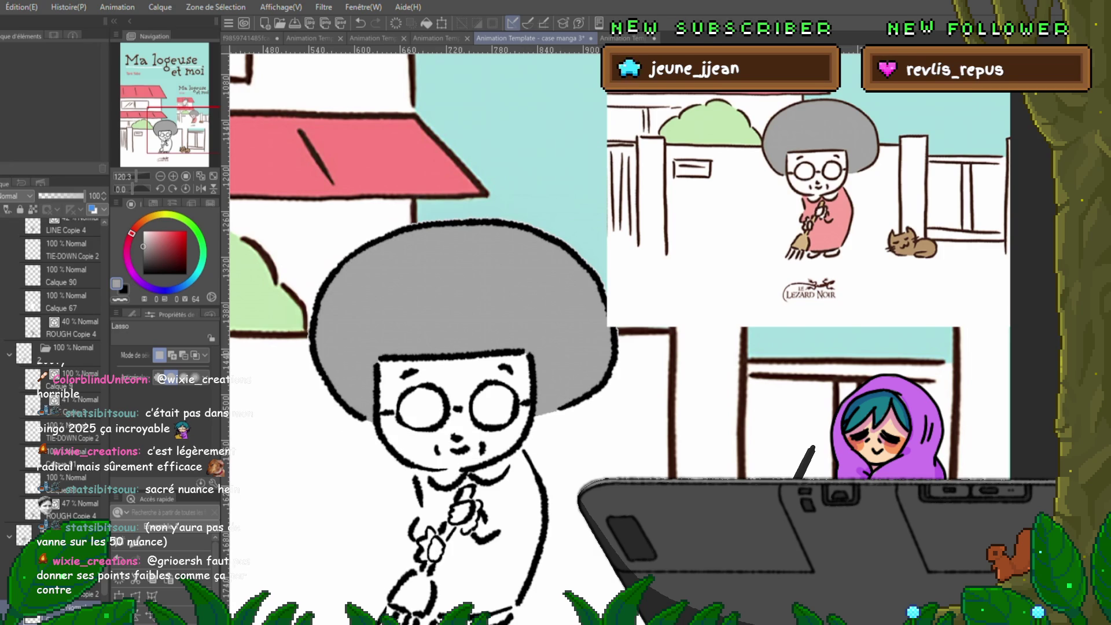
key(ctrl+z)
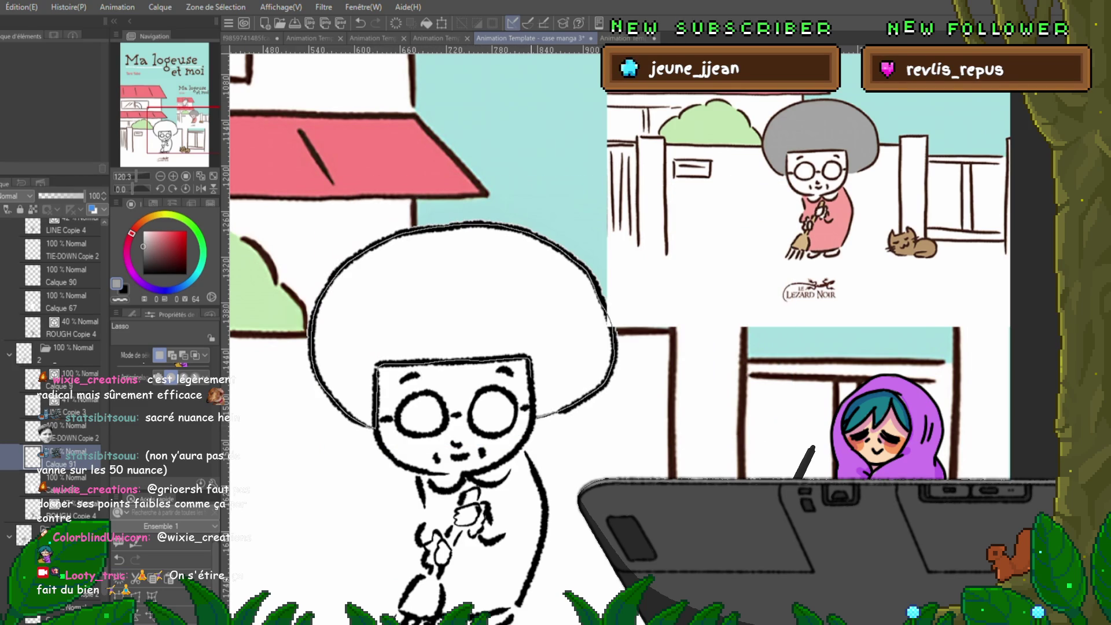
- Fill the selected hair on the current frame grey and deselect
click(463, 289)
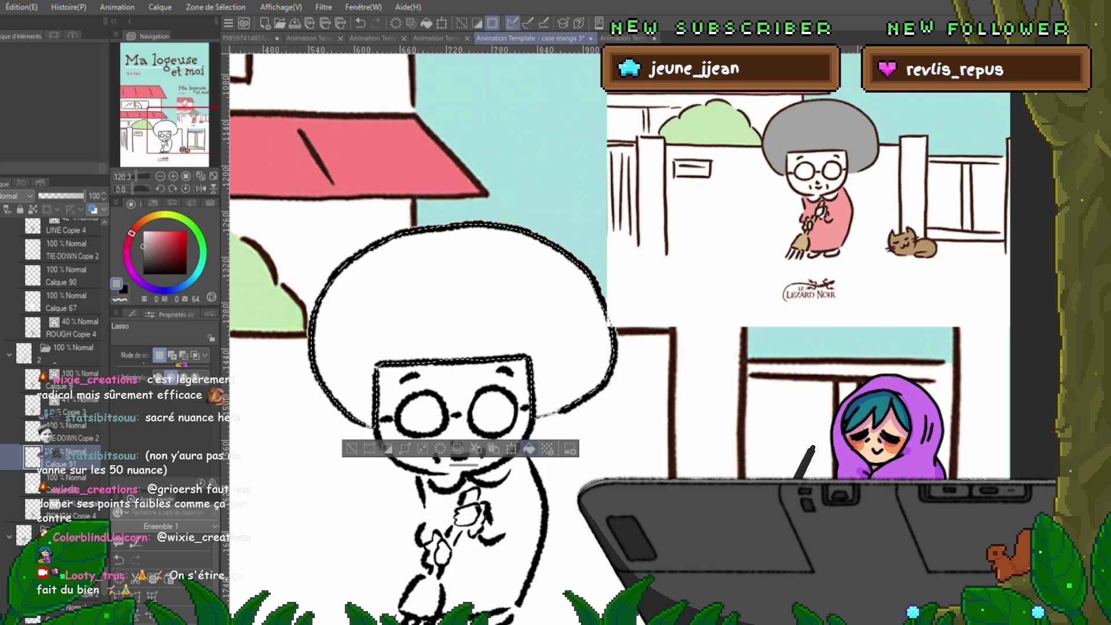
key(alt+BackSpace)
key(ctrl+d)
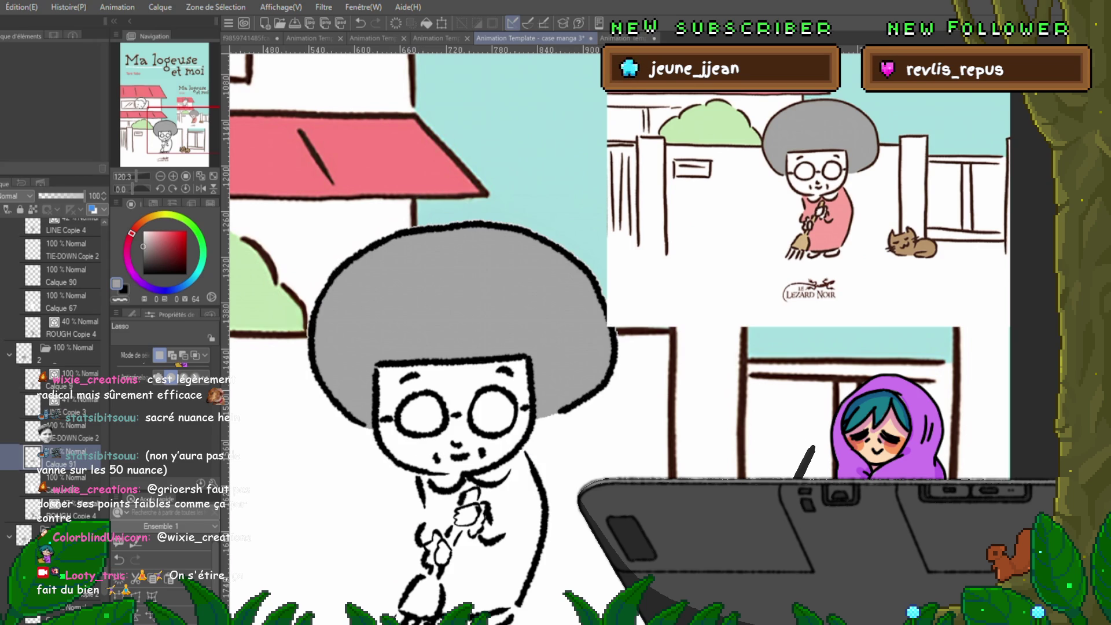
- On the next frame's drawing, lasso the hair, fill it grey, deselect, and advance a frame
click(67, 275)
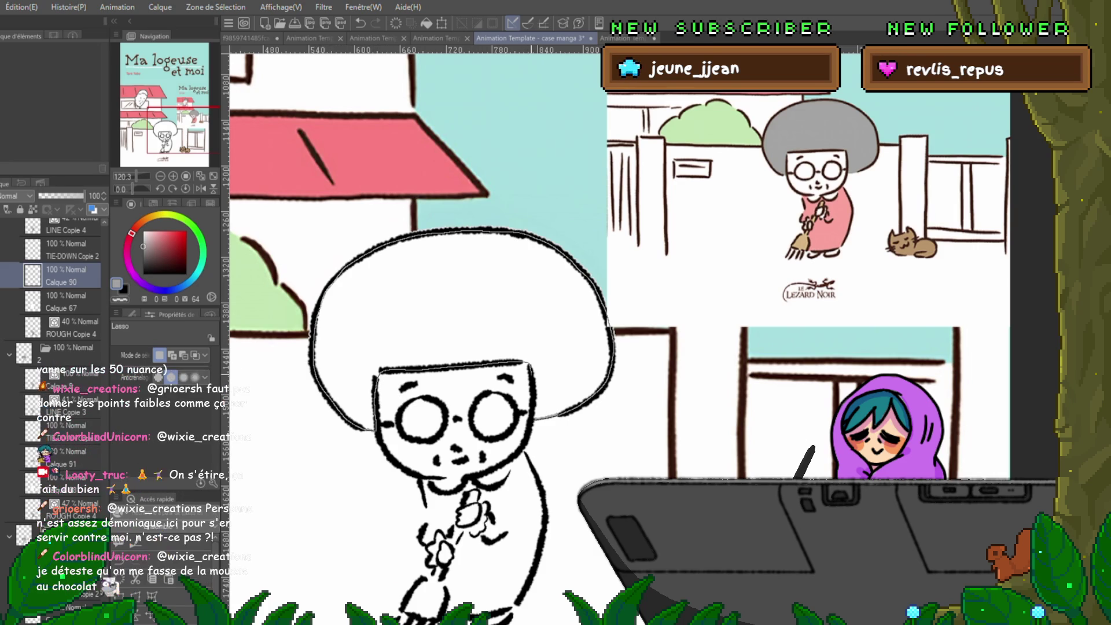
drag(613, 325, 531, 417)
key(alt+BackSpace)
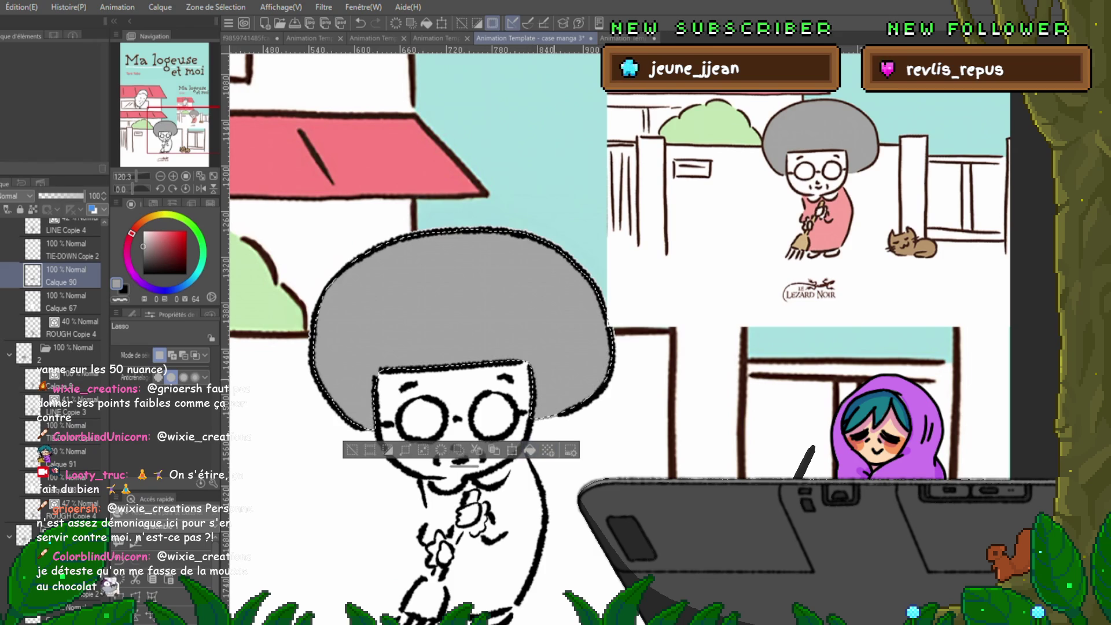
key(ctrl+d)
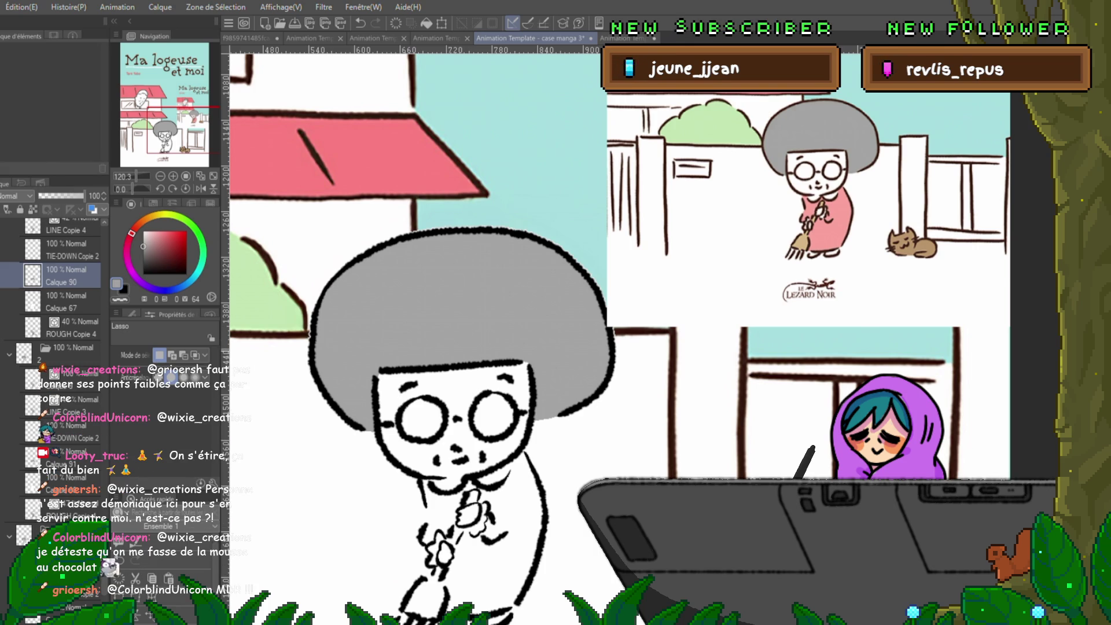
key(Right)
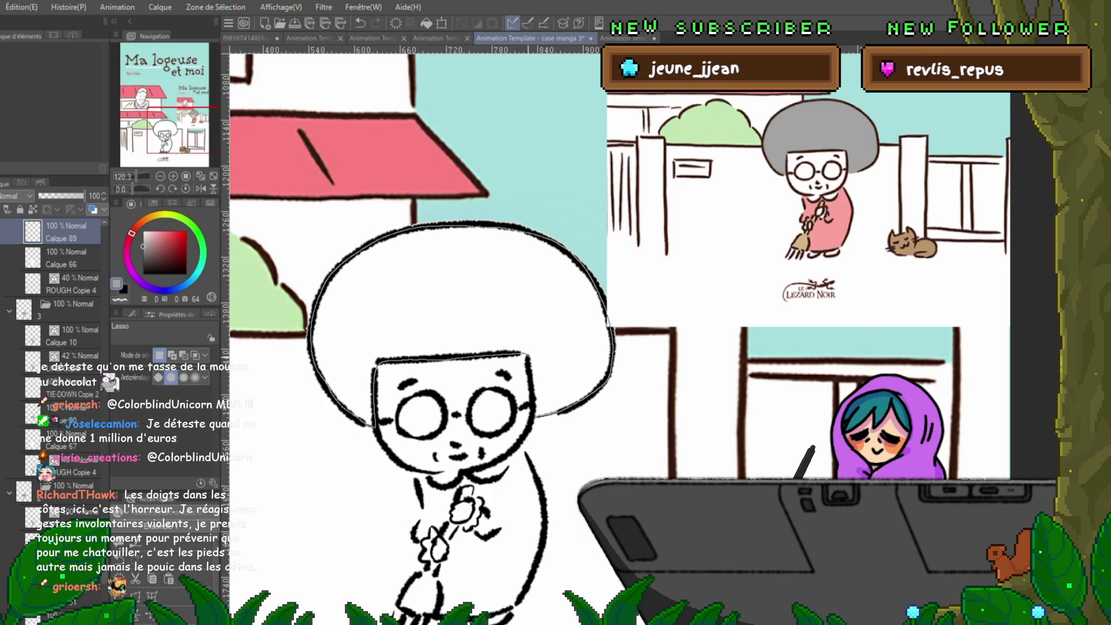
- Fill the lassoed afro solid grey, deselect, then check a small missed spot in the hair
key(alt+Delete)
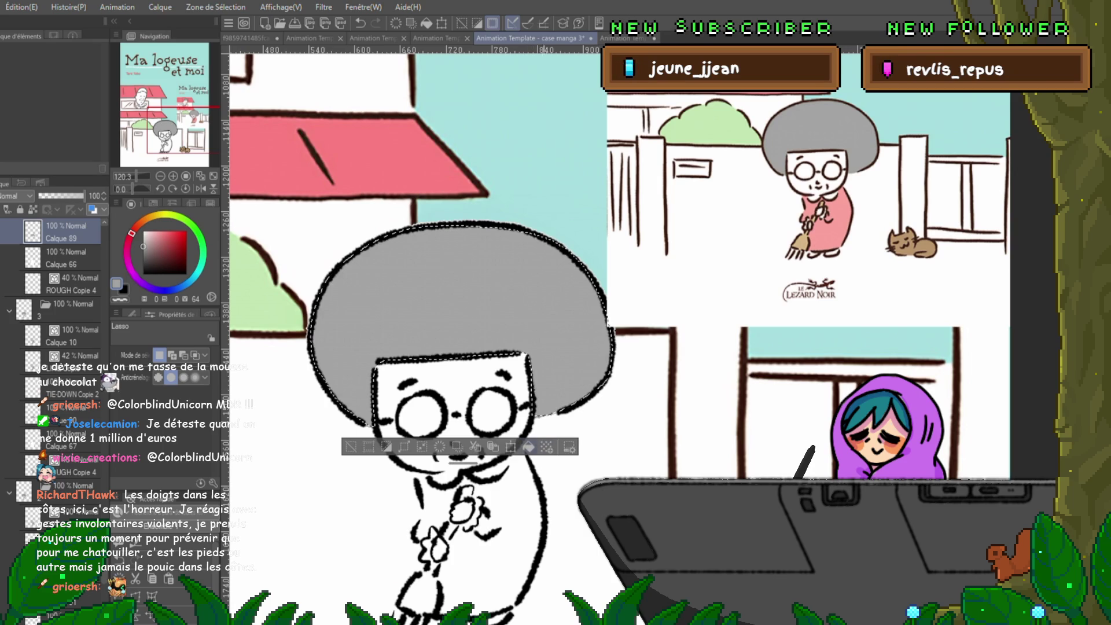
key(ctrl+d)
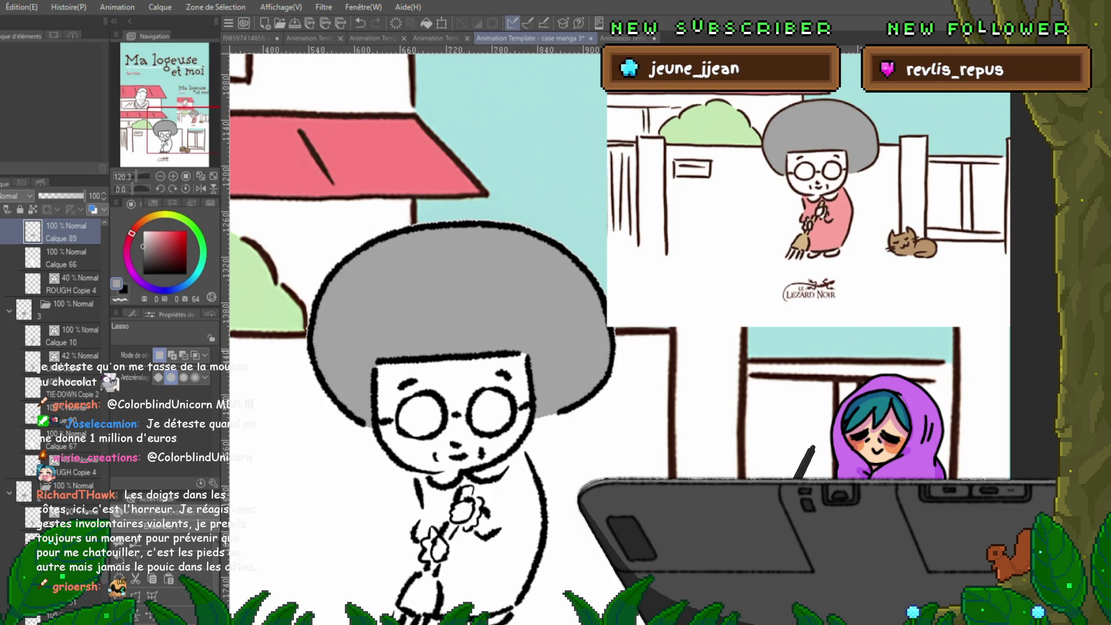
drag(479, 226, 476, 227)
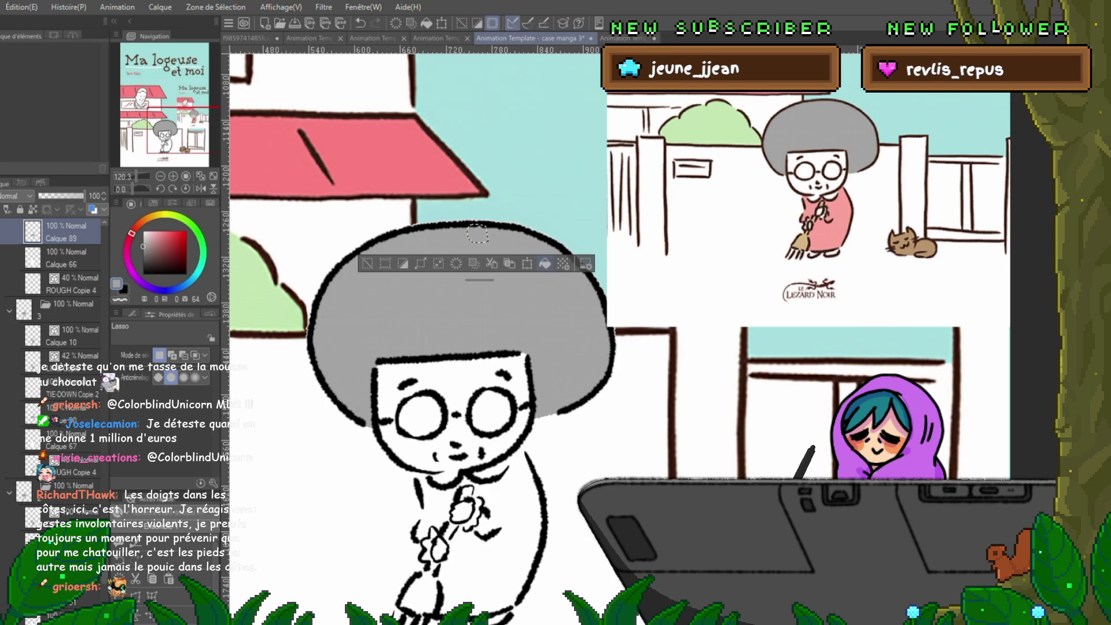
key(ctrl+d)
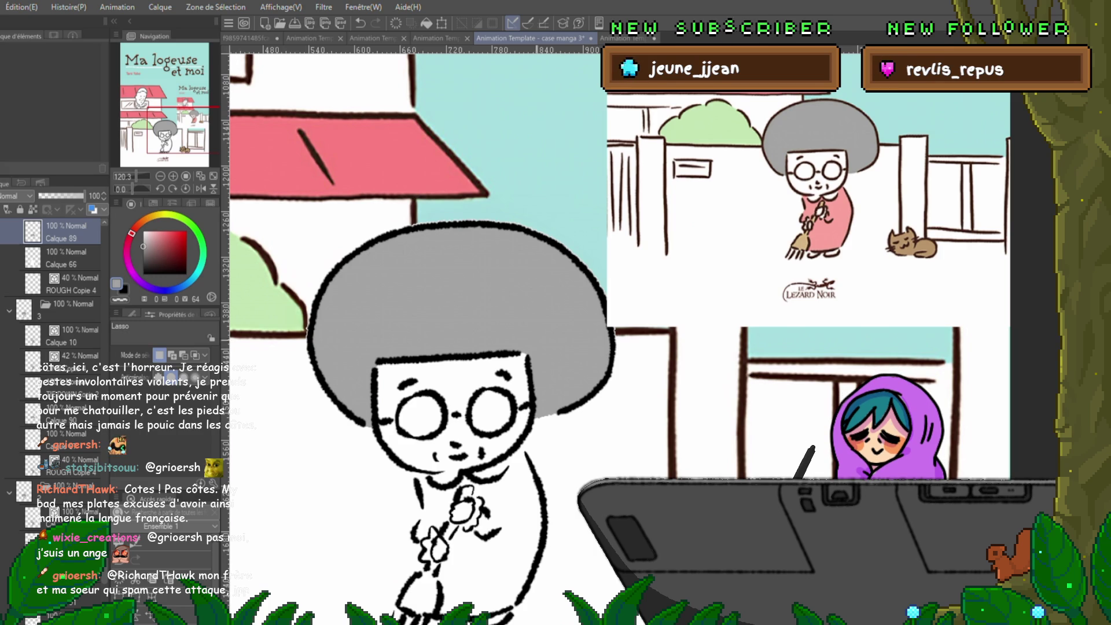
- Select and clear a small hair spot, then step forward three frames to an unfilled one
drag(515, 346, 523, 354)
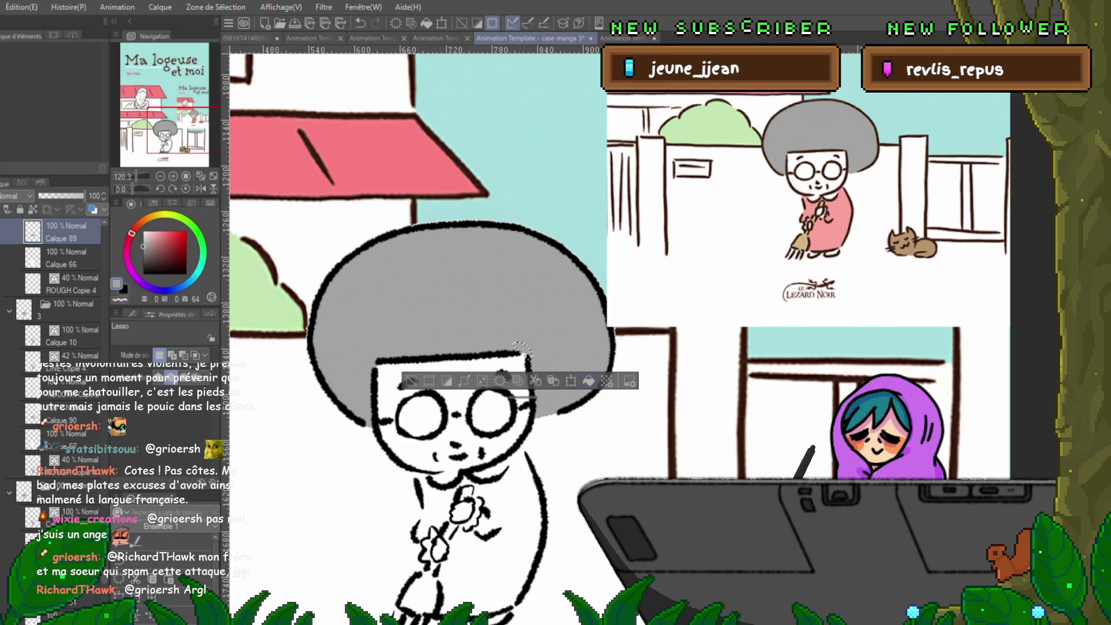
key(ctrl+d)
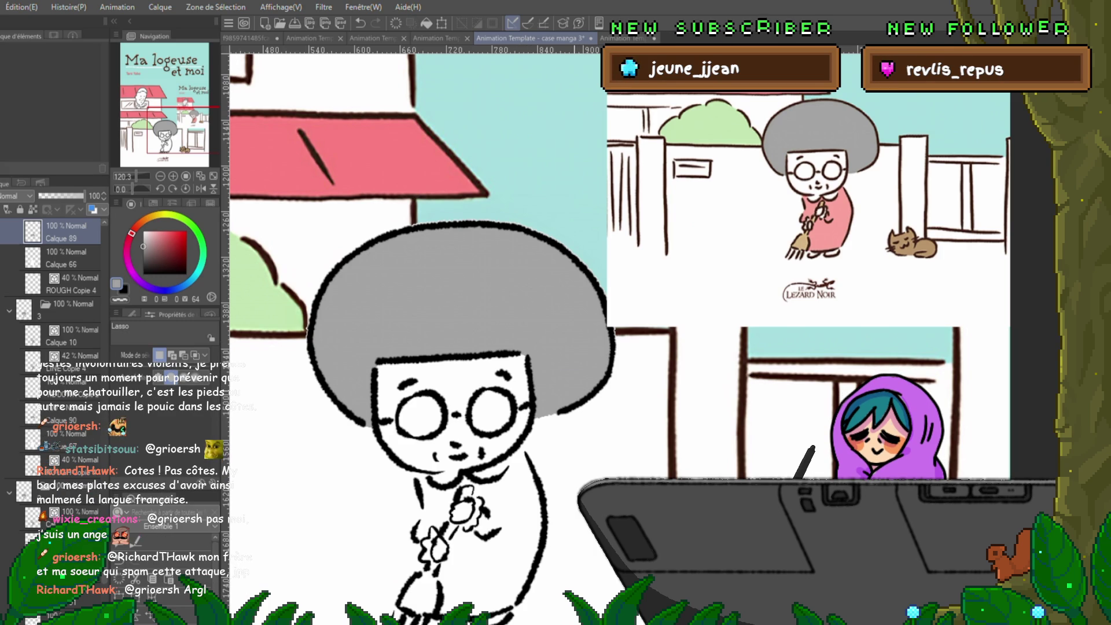
key(Right)
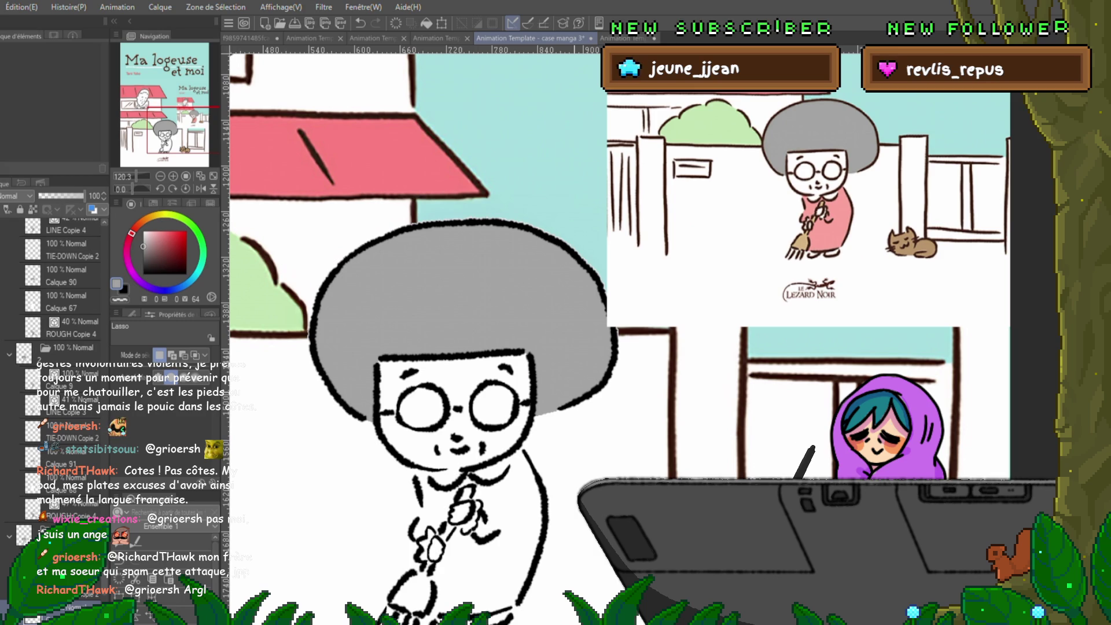
key(Right)
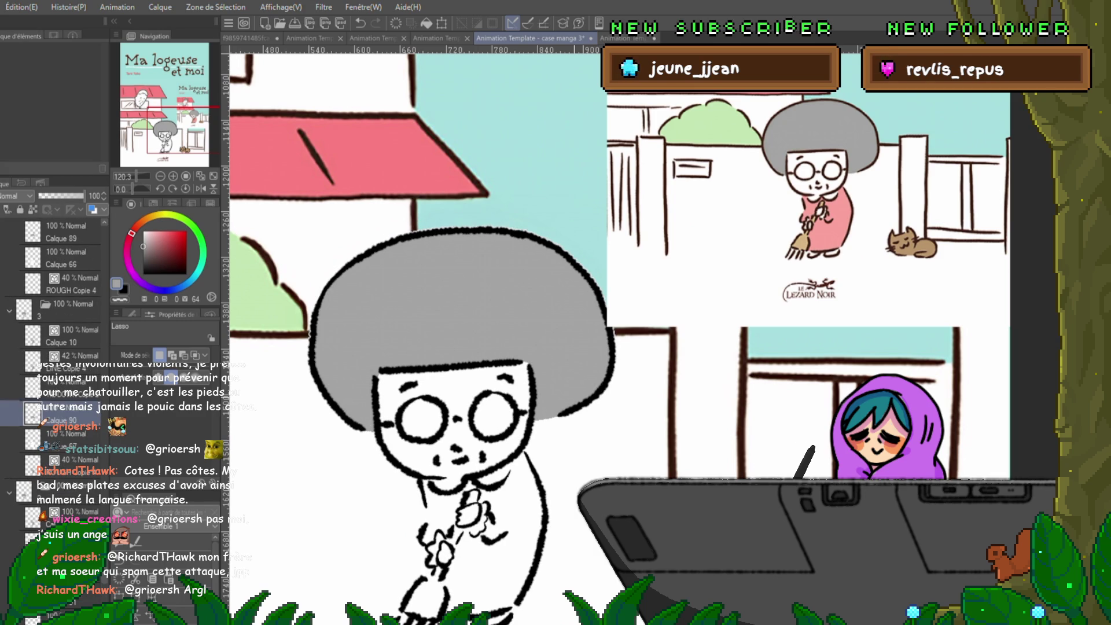
key(Right)
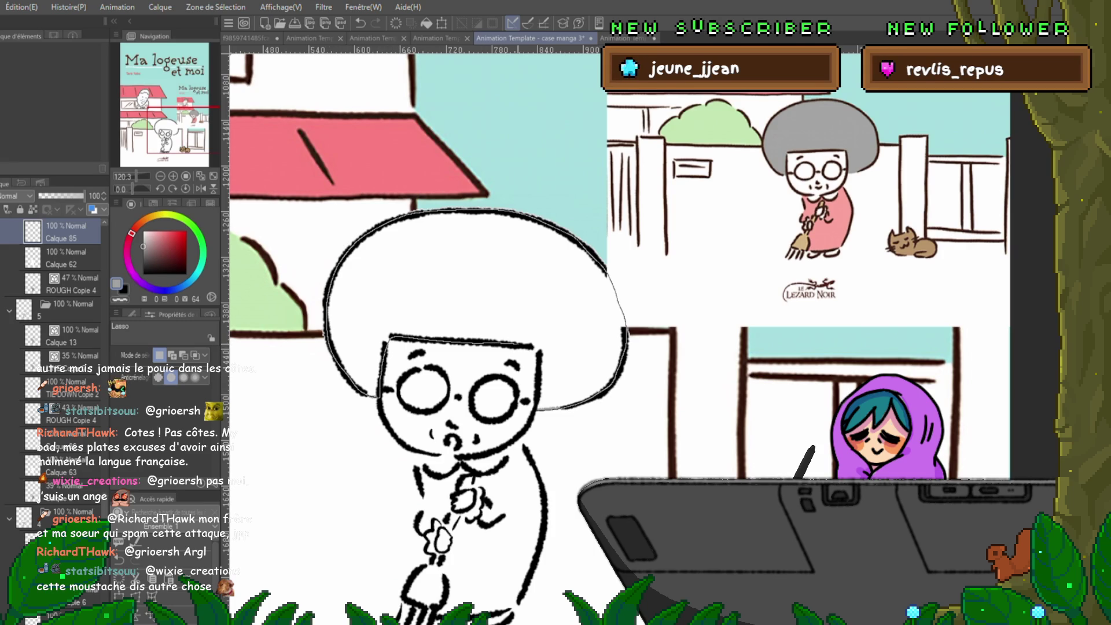
- Lasso and fill this frame's afro grey, save the file, then advance a frame
drag(382, 395, 371, 398)
click(544, 430)
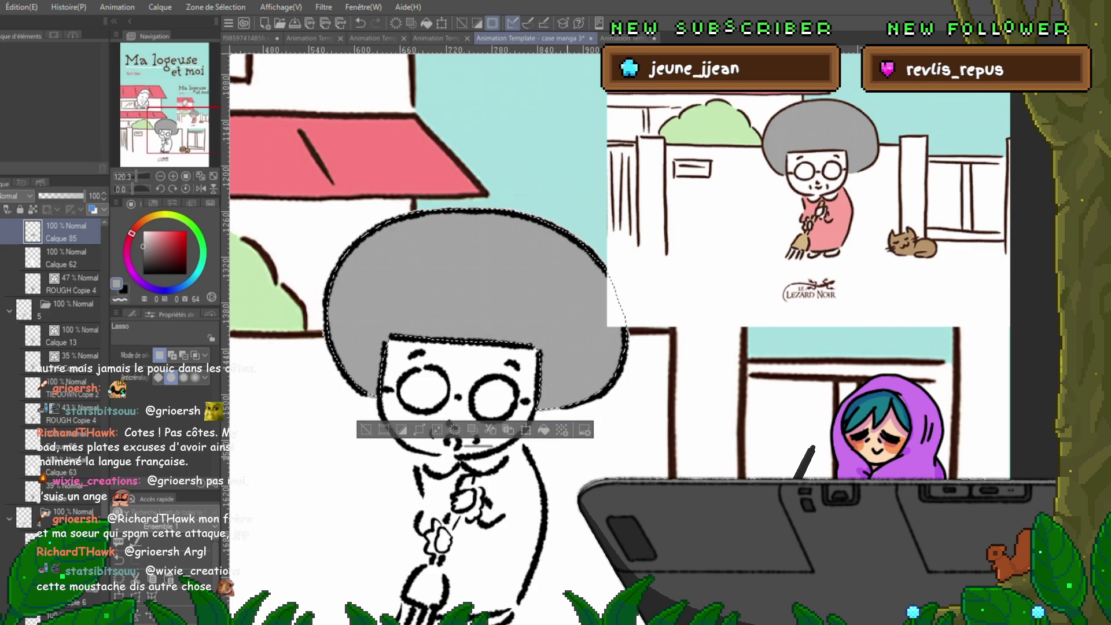
key(ctrl+d)
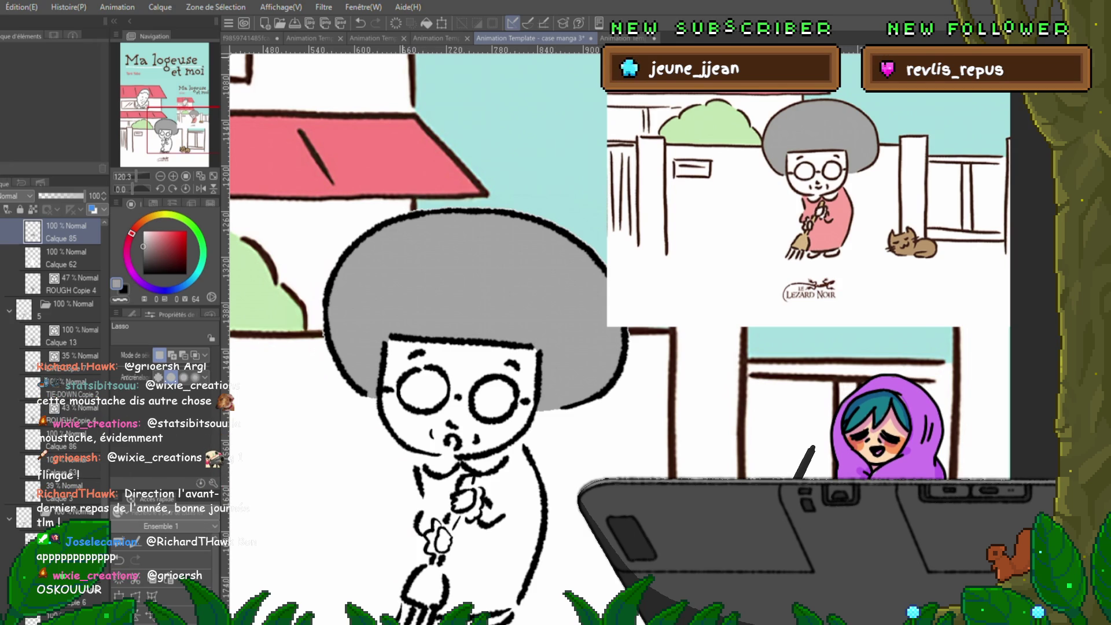
key(ctrl+s)
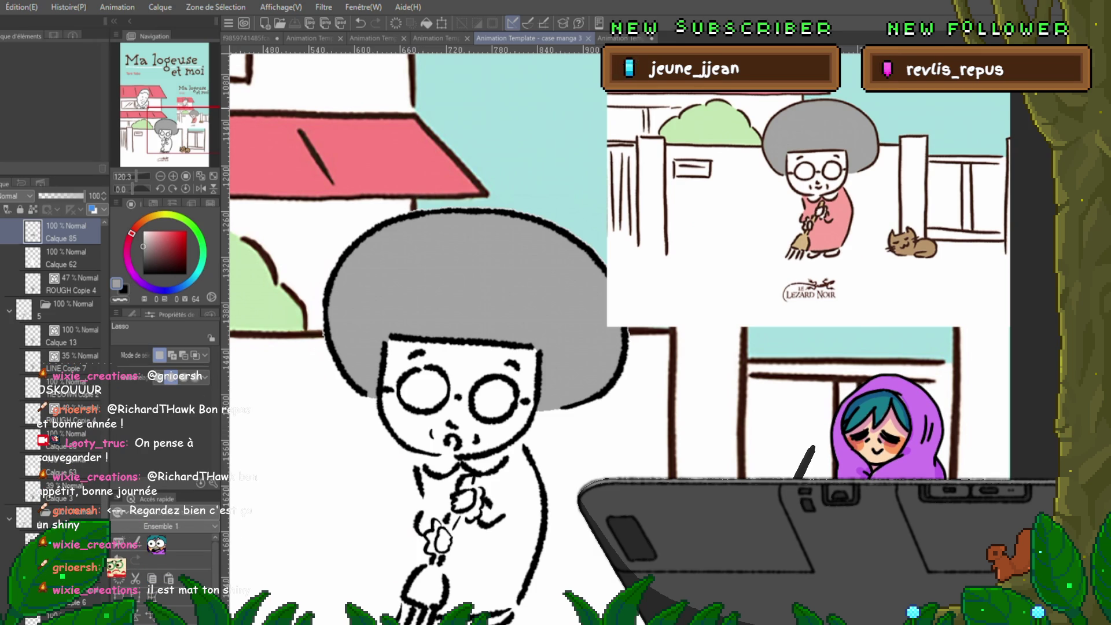
key(ctrl+z)
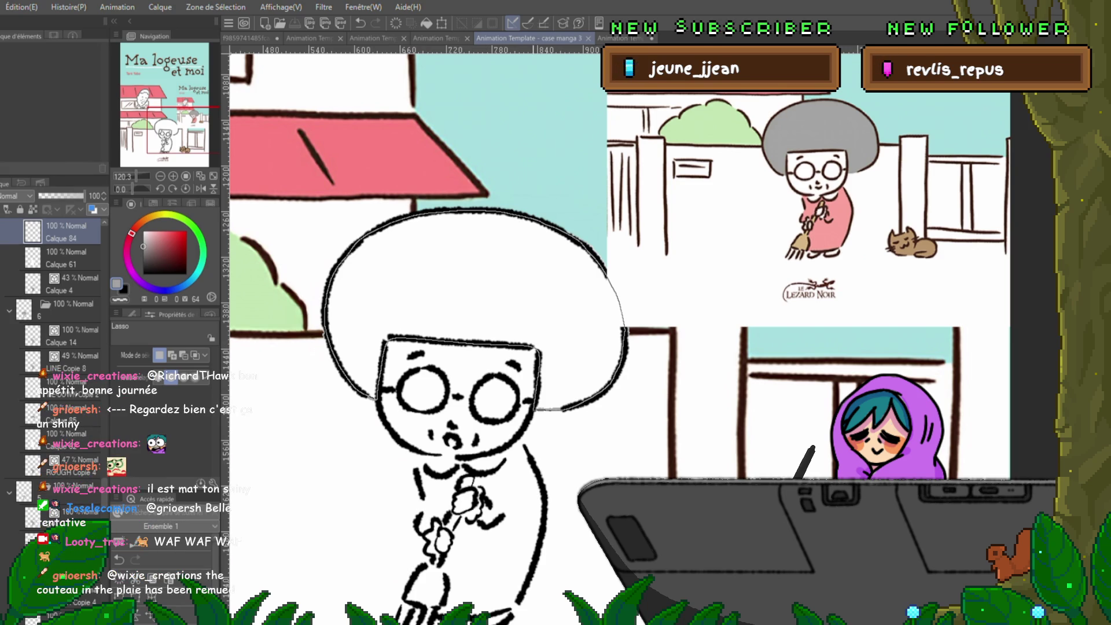
- Fill the selected hair grey, deselect, and flip back and forth between neighbouring frames
key(alt+Delete)
key(ctrl+d)
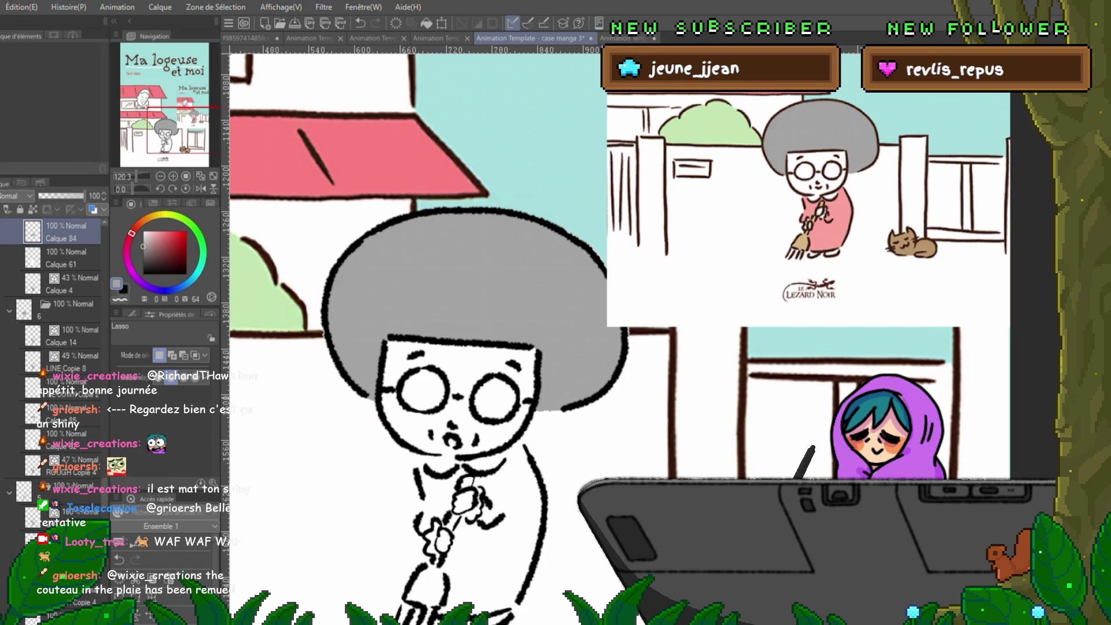
key(Right)
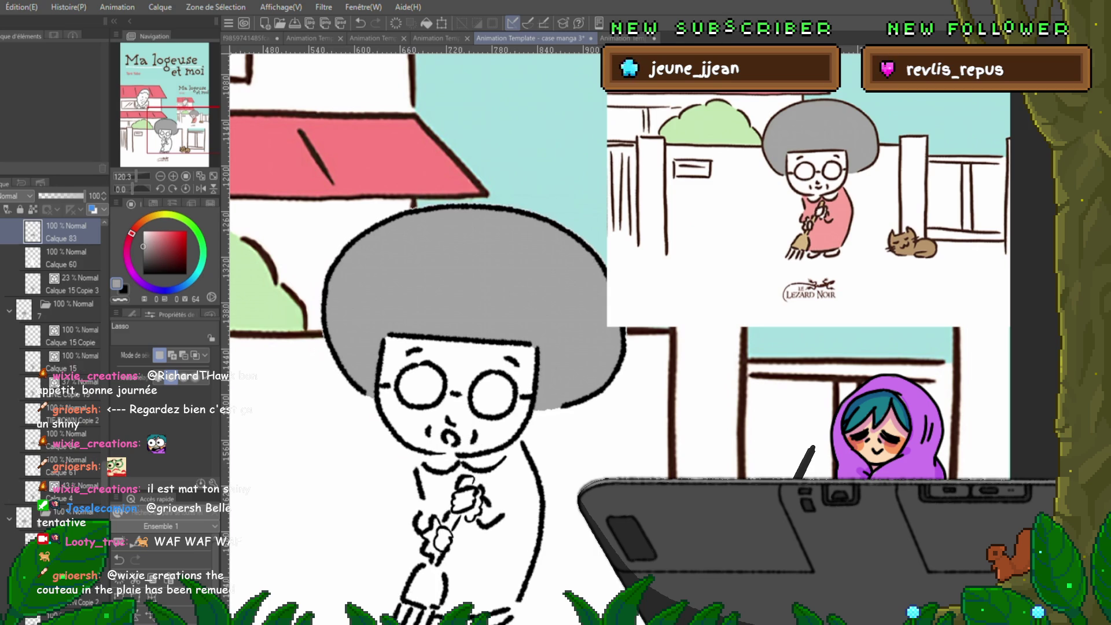
key(Left)
key(Right)
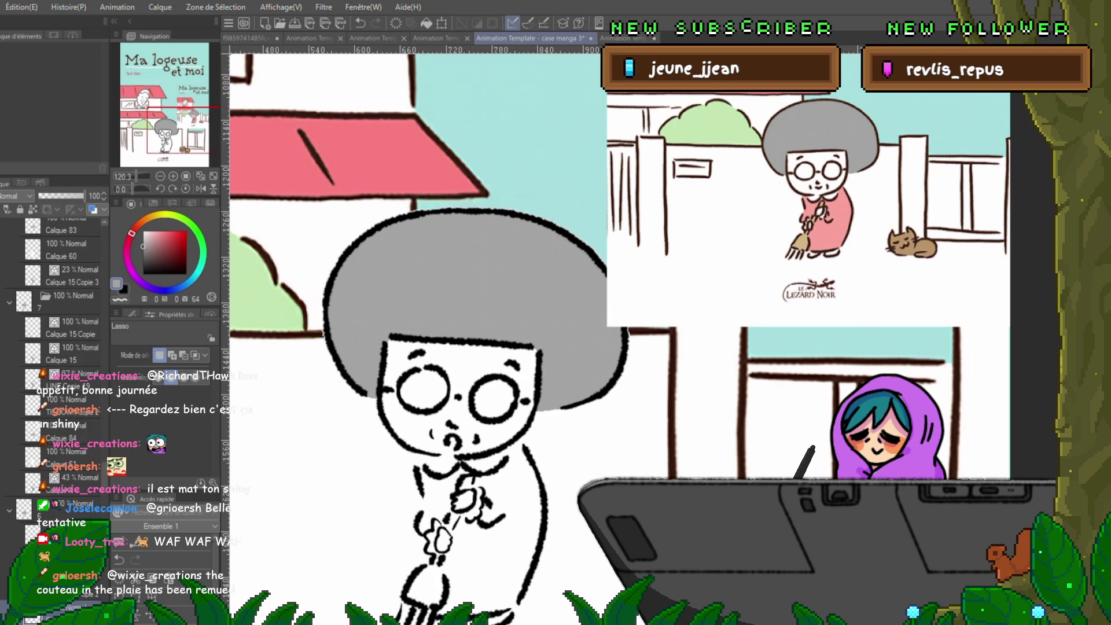
key(Left)
key(Right)
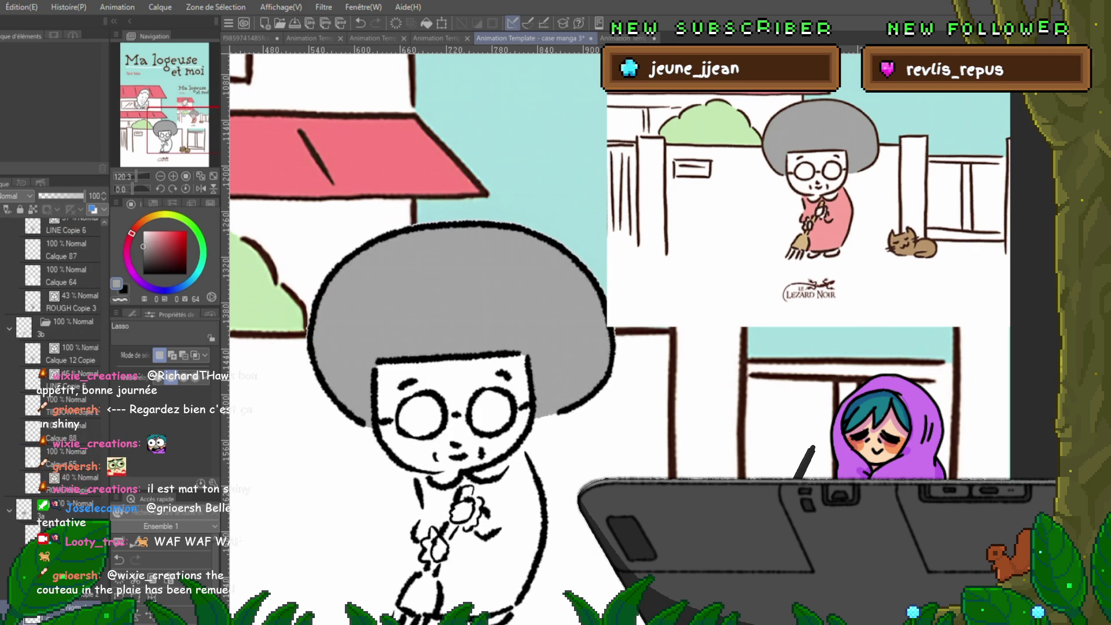
key(Left)
key(Left)
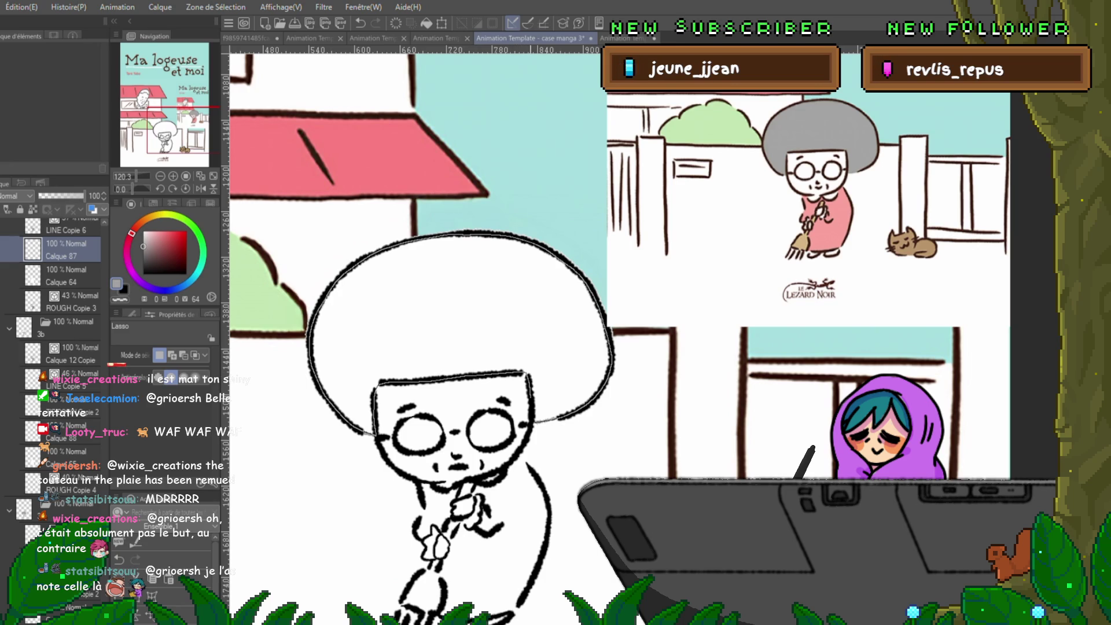
- Fill the hair grey on this frame and the next one, then deselect
key(alt+BackSpace)
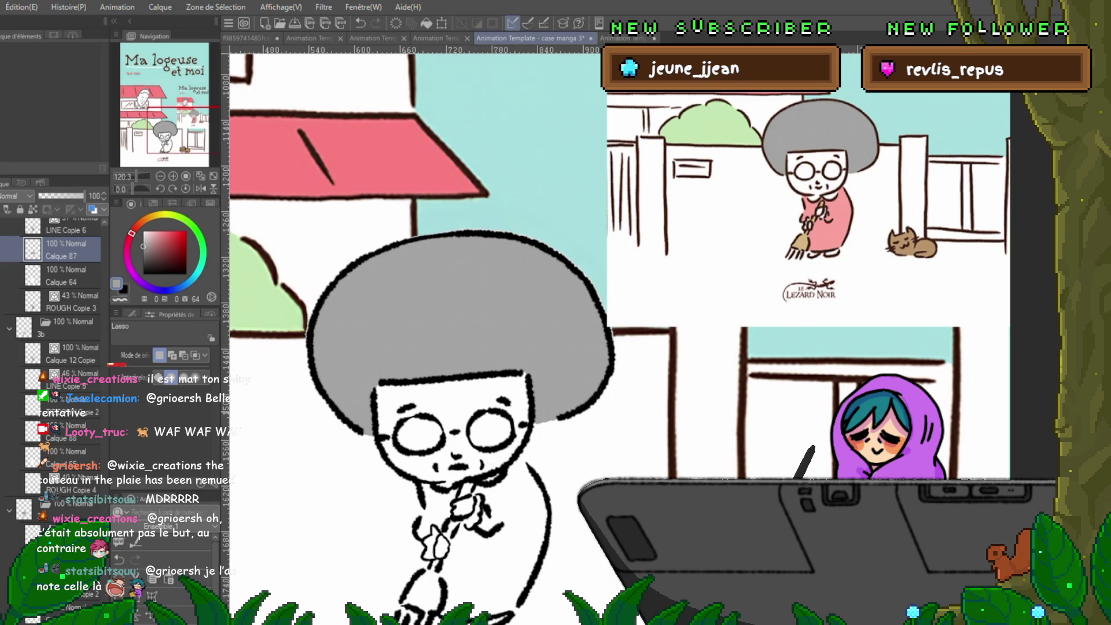
key(ctrl+z)
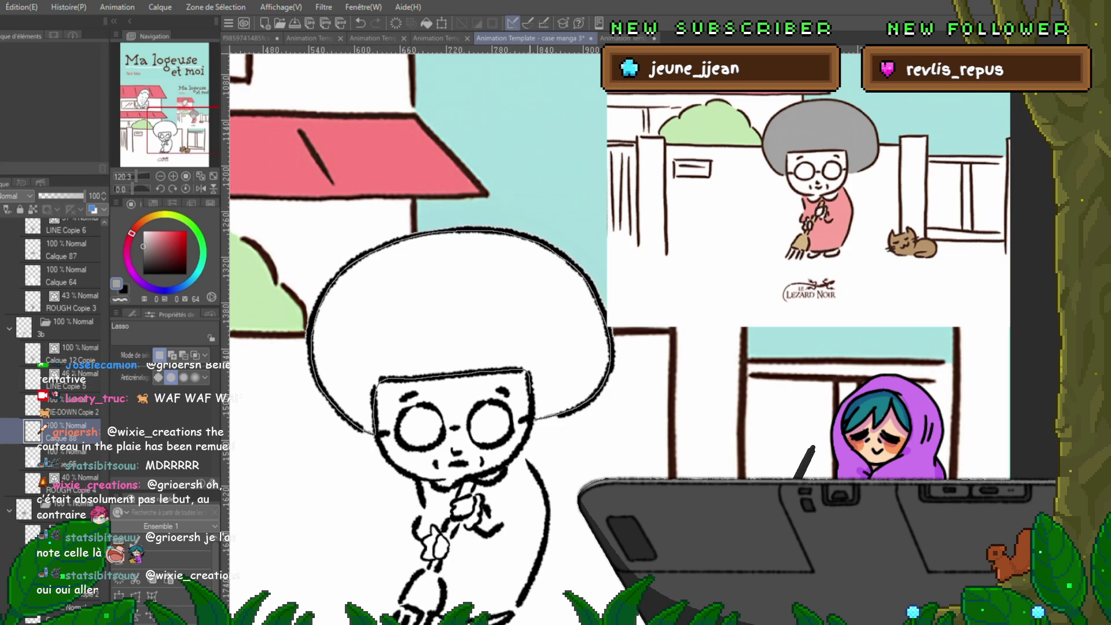
key(alt+BackSpace)
key(ctrl+d)
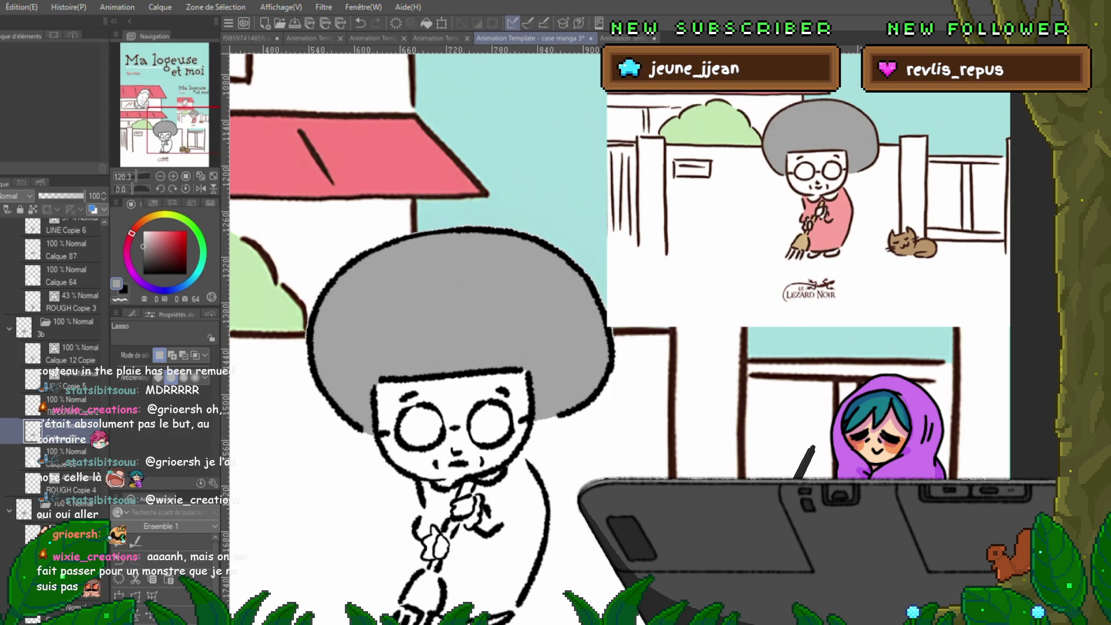
- Step forward five frames, then play the animation and stop it
key(Right)
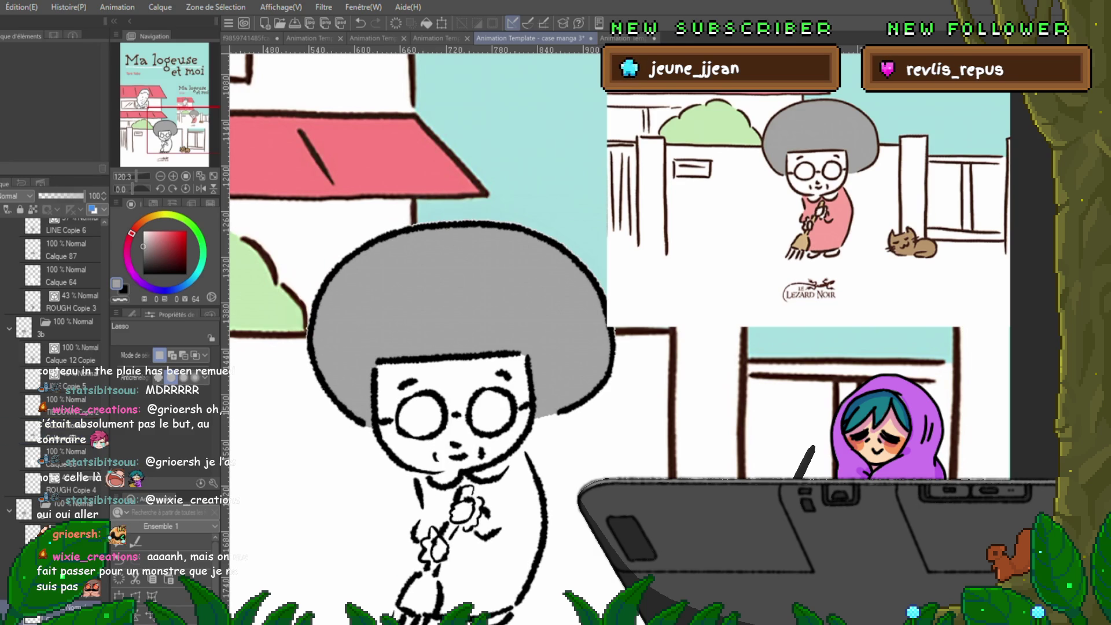
key(Right)
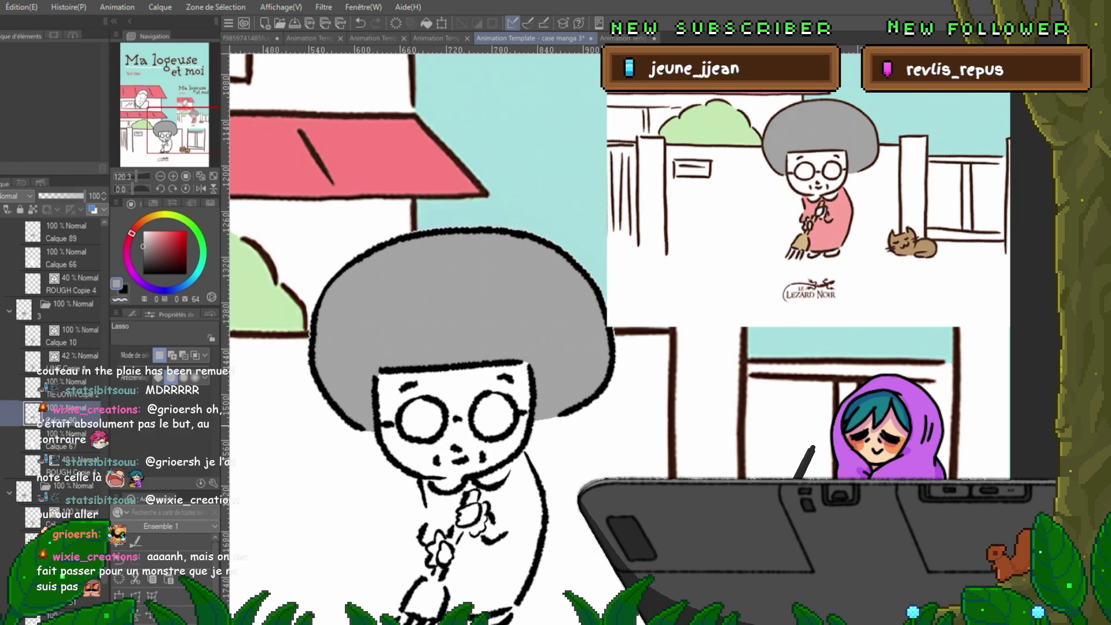
key(Right)
key(Right)
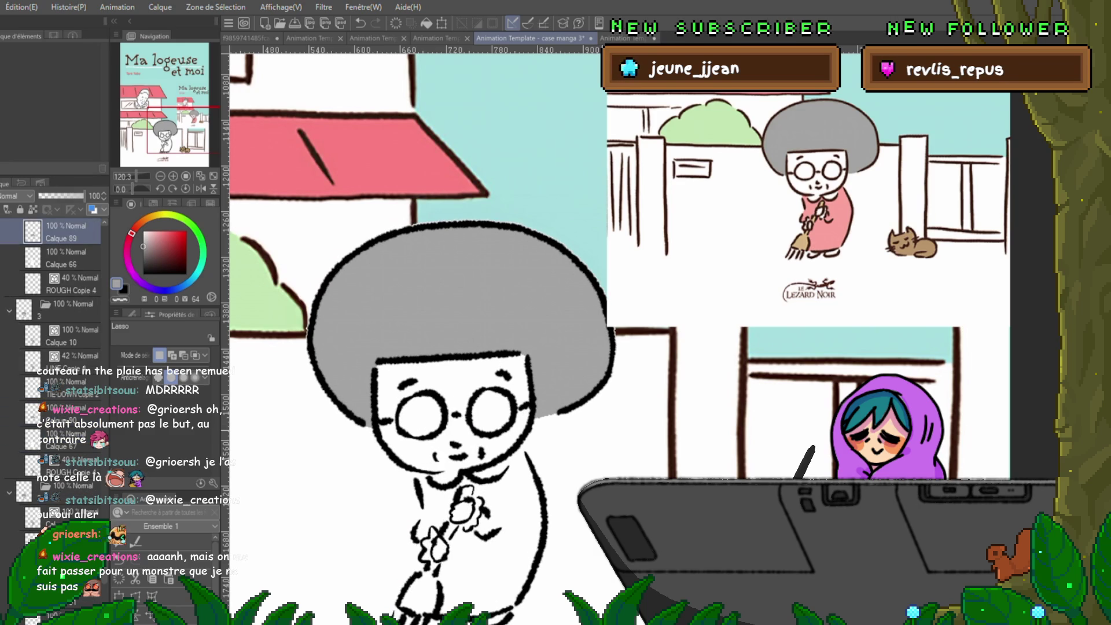
key(Right)
key(Right)
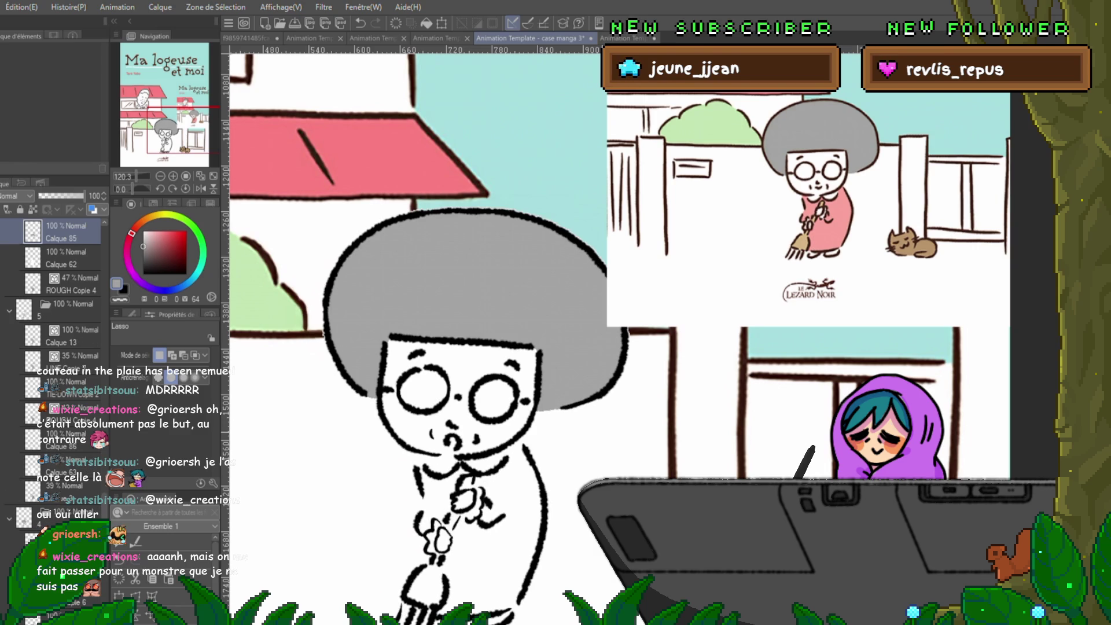
key(Right)
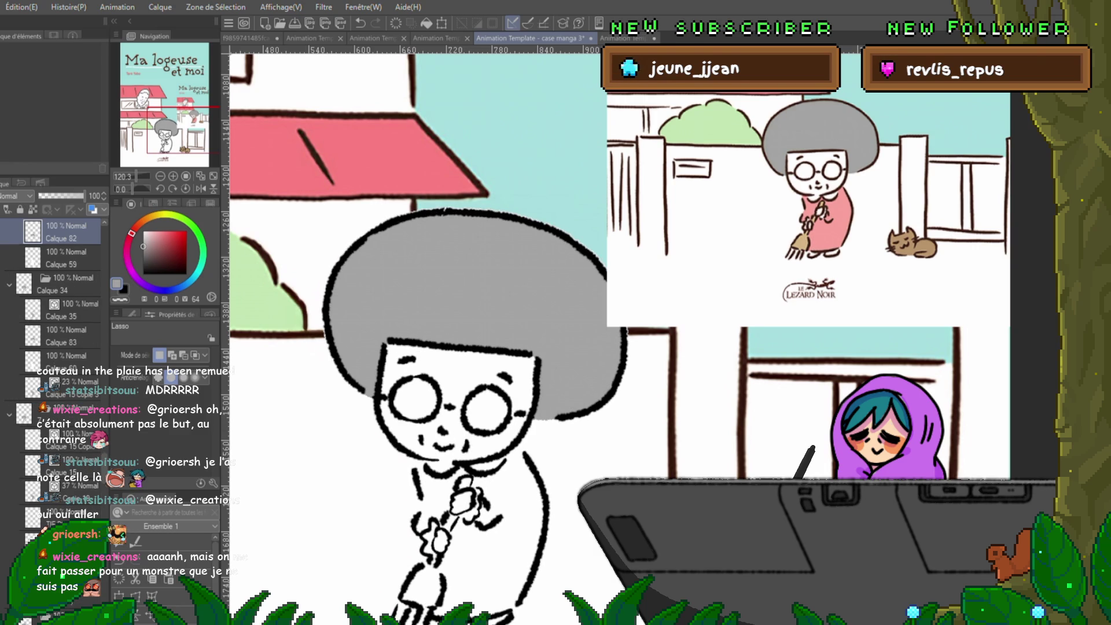
key(space)
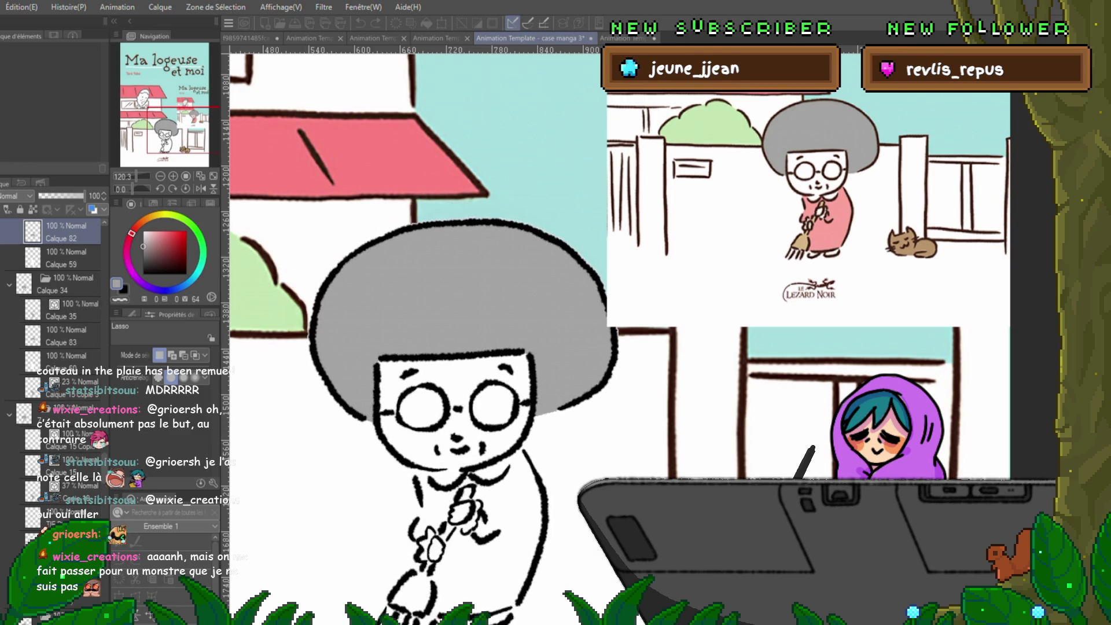
key(space)
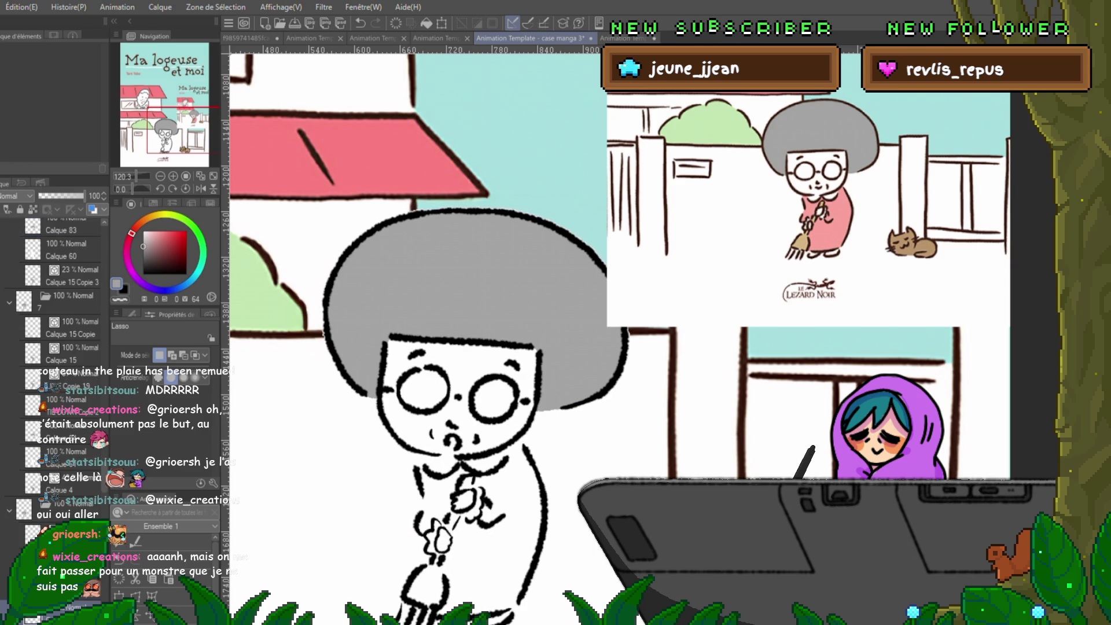
- Go to a frame with unfilled hair, clear the selection, and move to the next cel
key(Right)
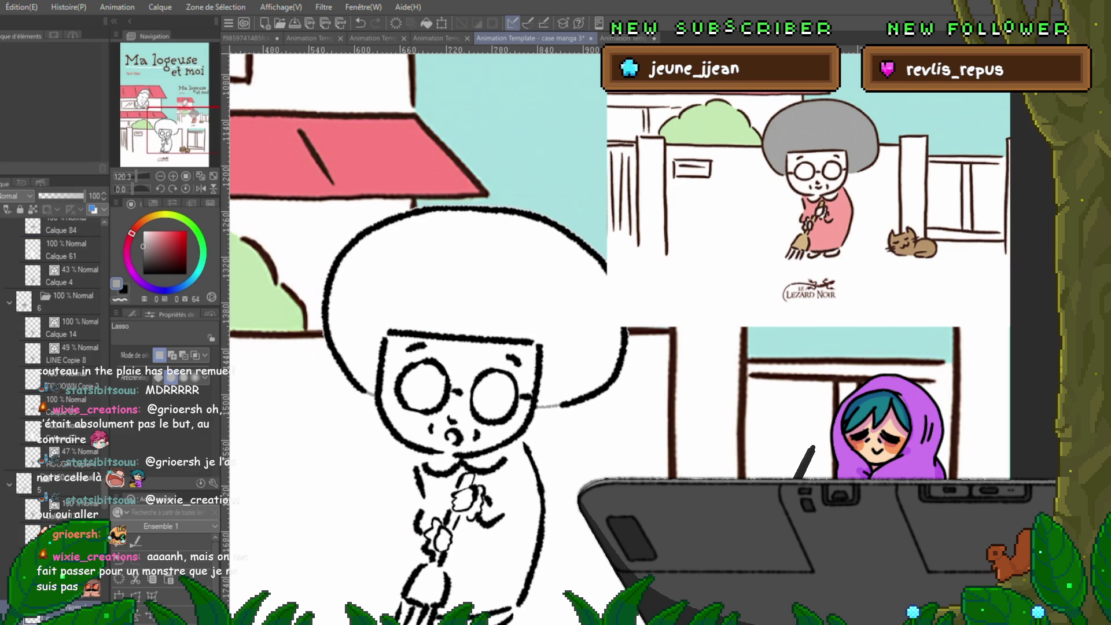
key(ctrl+a)
key(ctrl+d)
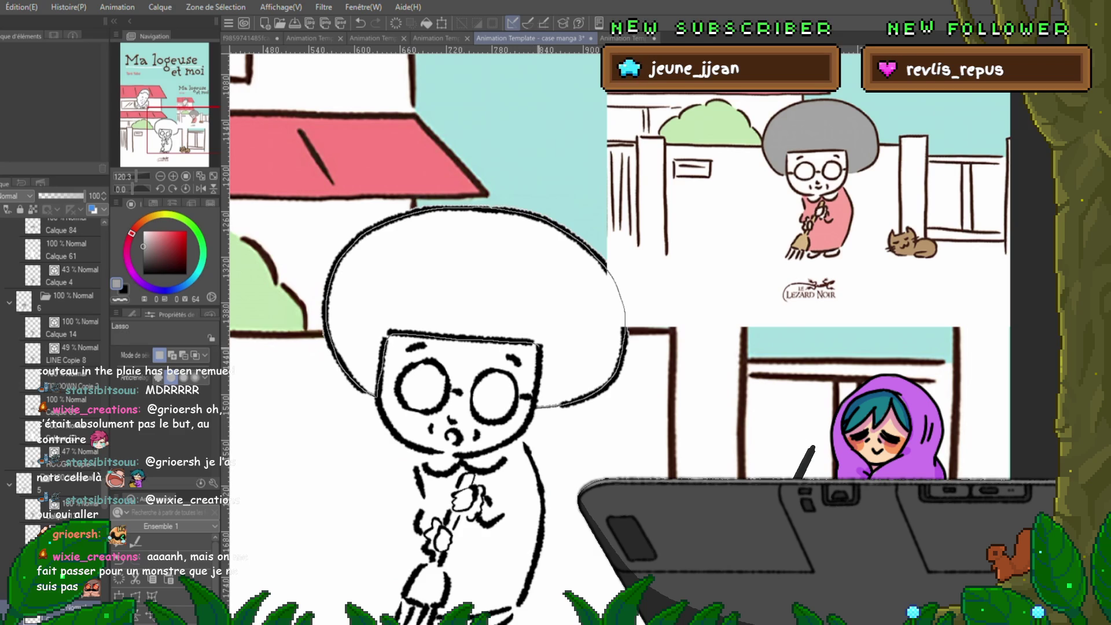
key(Right)
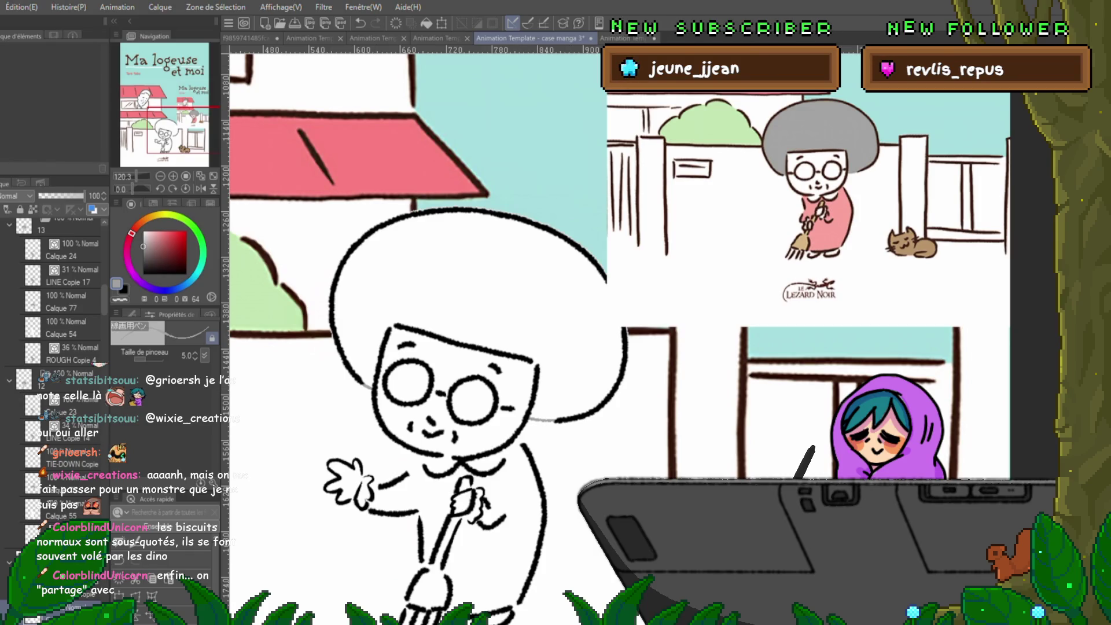
- Lasso and fill the waving woman's afro grey in two parts, then advance two frames
key(m)
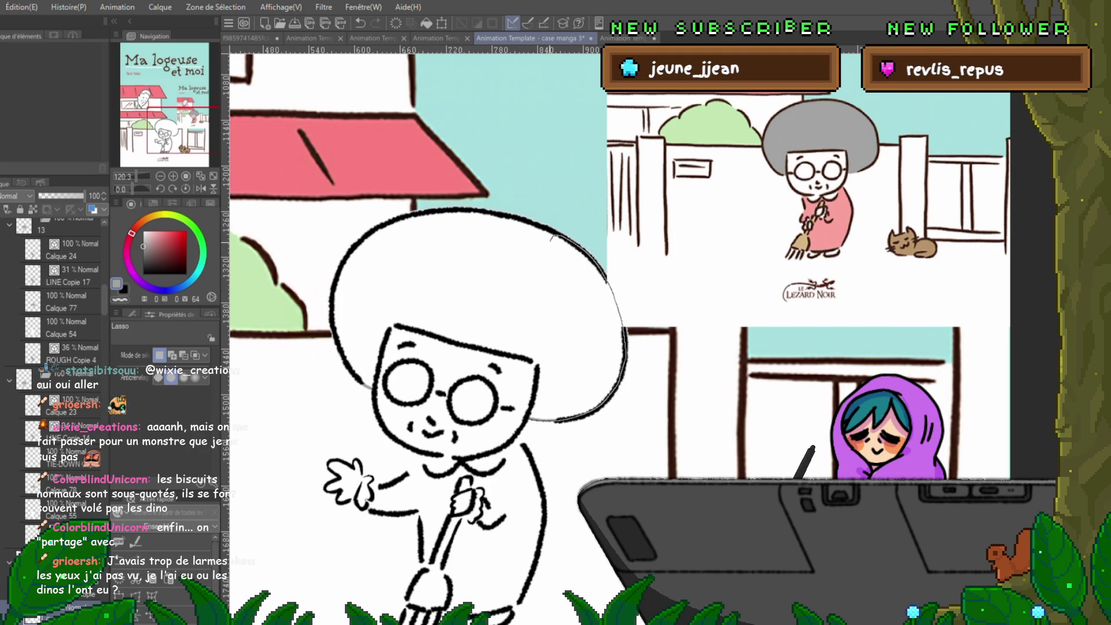
drag(541, 316, 532, 418)
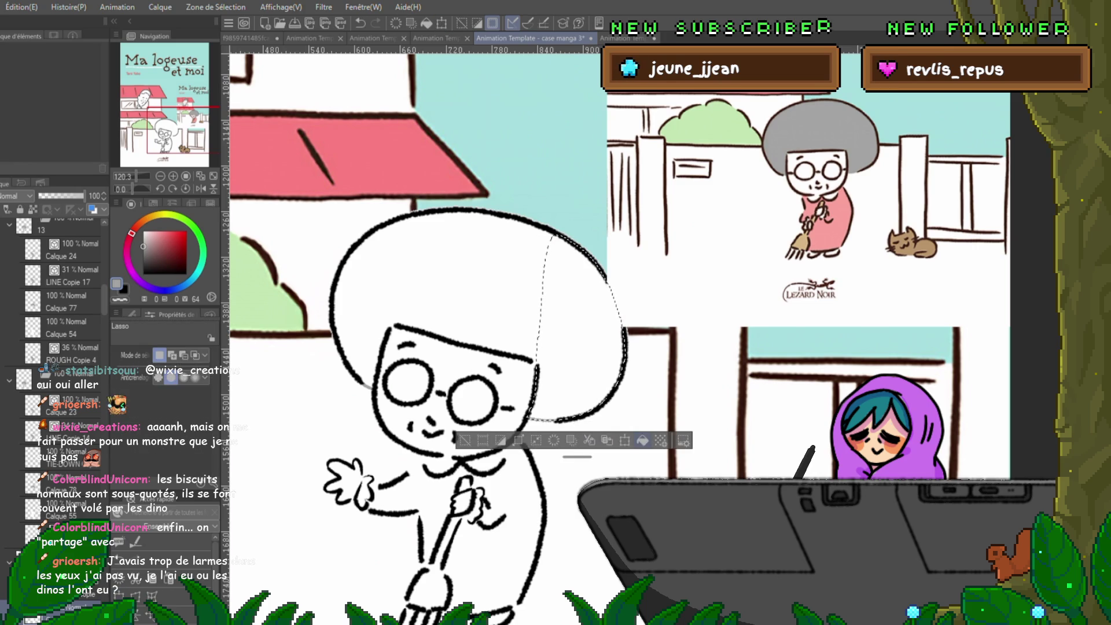
key(alt+BackSpace)
key(ctrl+d)
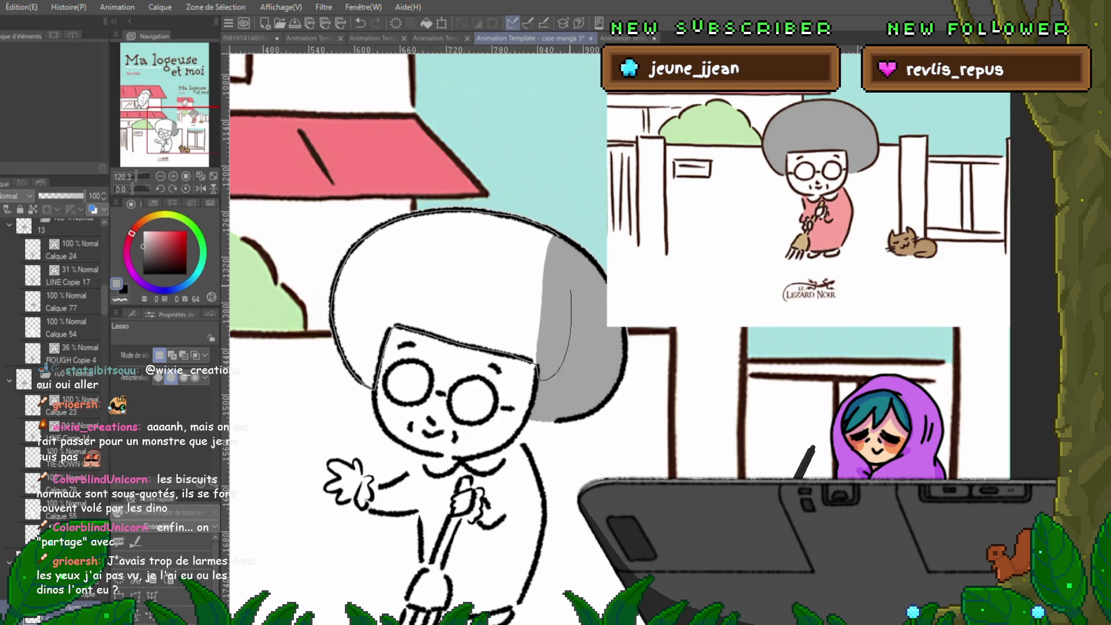
drag(376, 385, 393, 327)
key(alt+Delete)
key(ctrl+d)
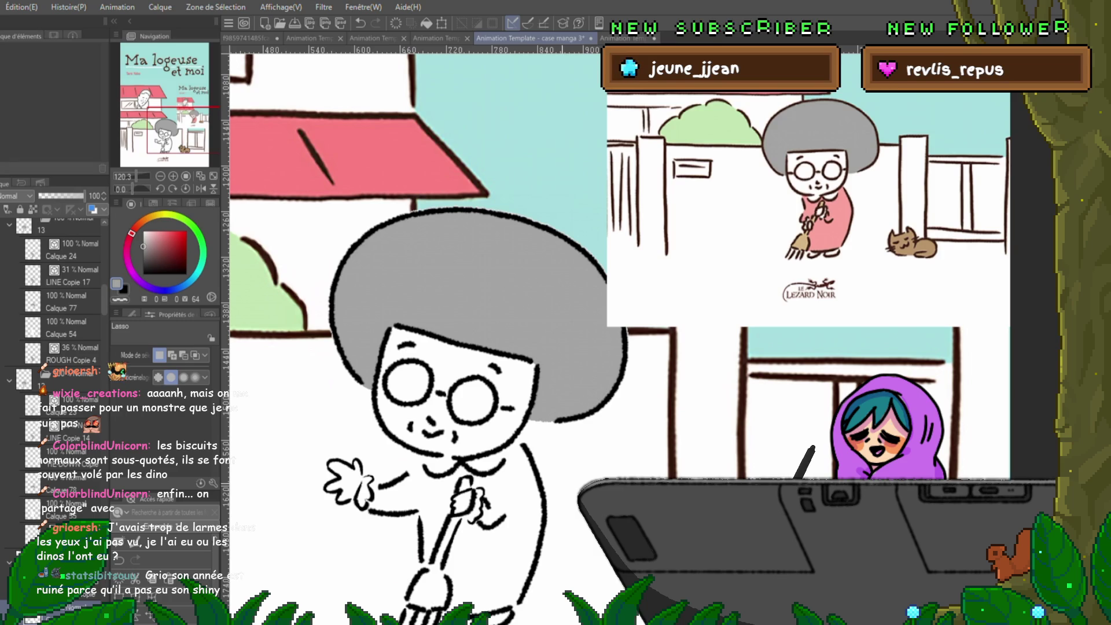
key(ctrl+Right)
key(ctrl+Right)
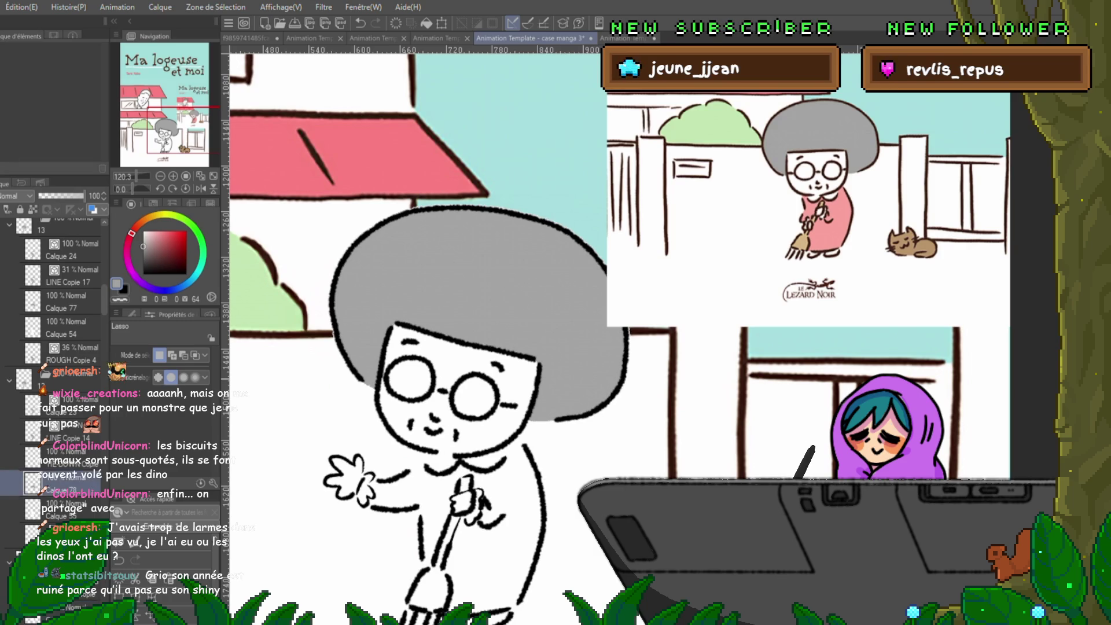
key(ctrl+Right)
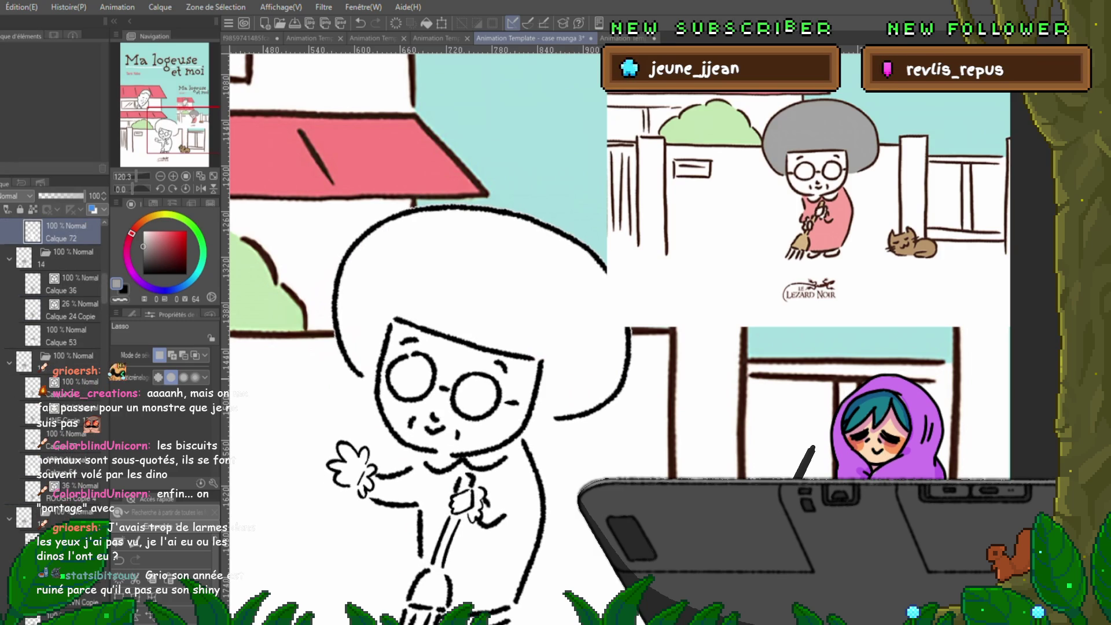
- Ink a short stroke left of the face, fill the lassoed afro grey, then play the animation
key(p)
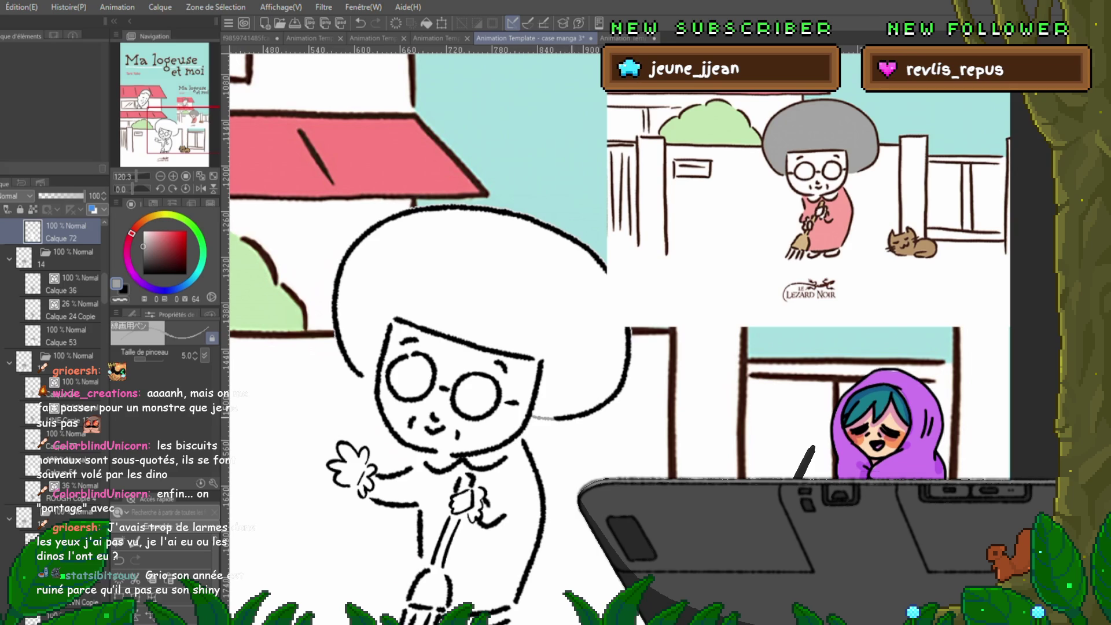
drag(532, 415, 552, 417)
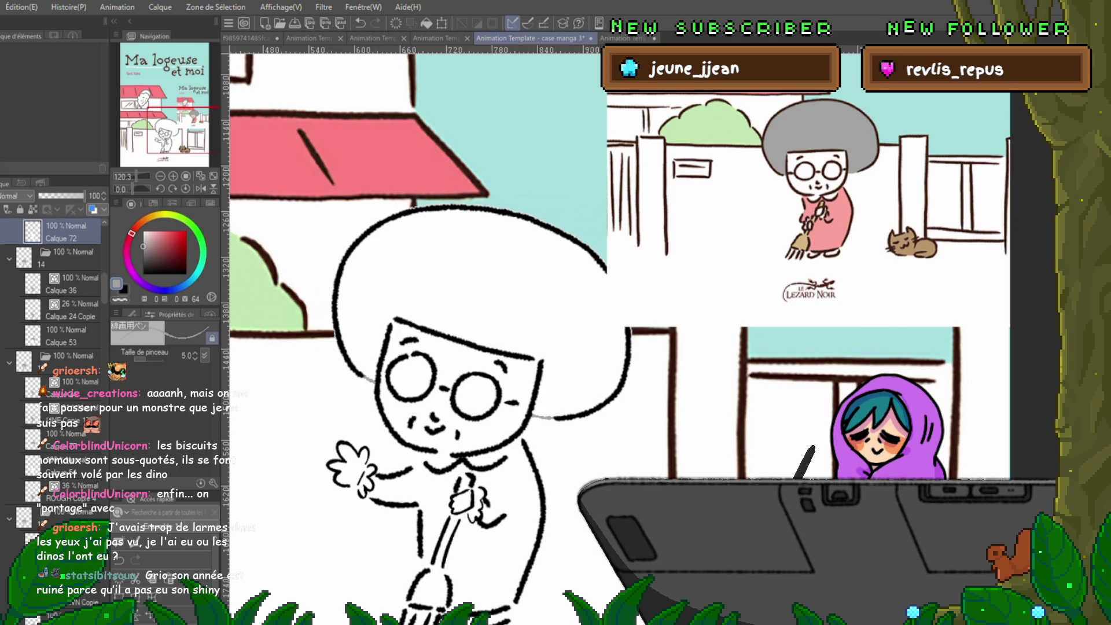
key(m)
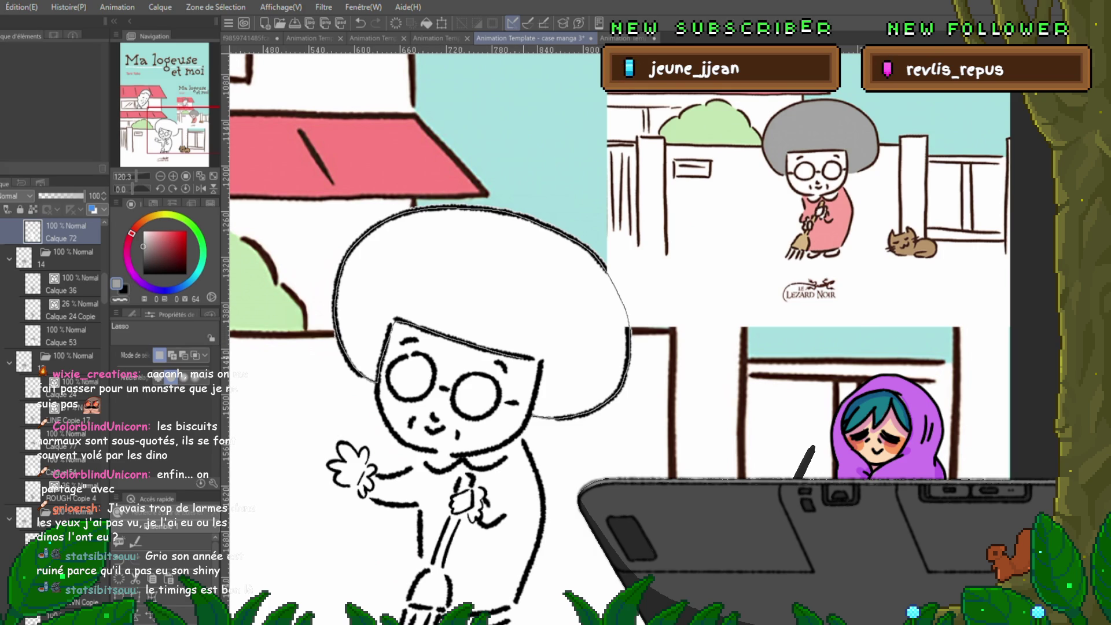
drag(375, 380, 539, 362)
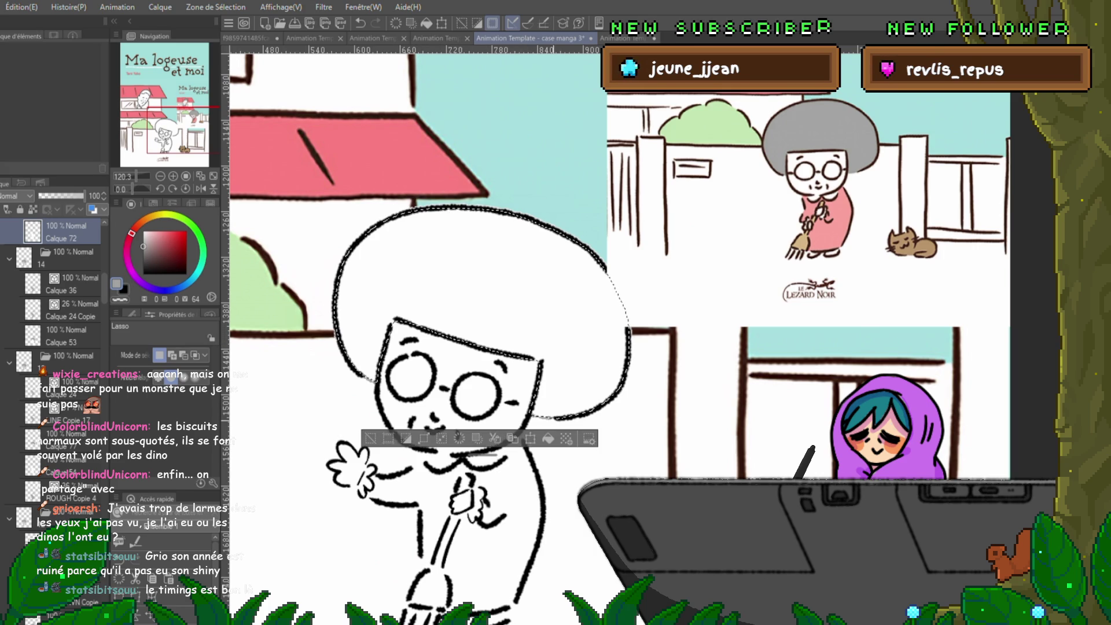
click(548, 439)
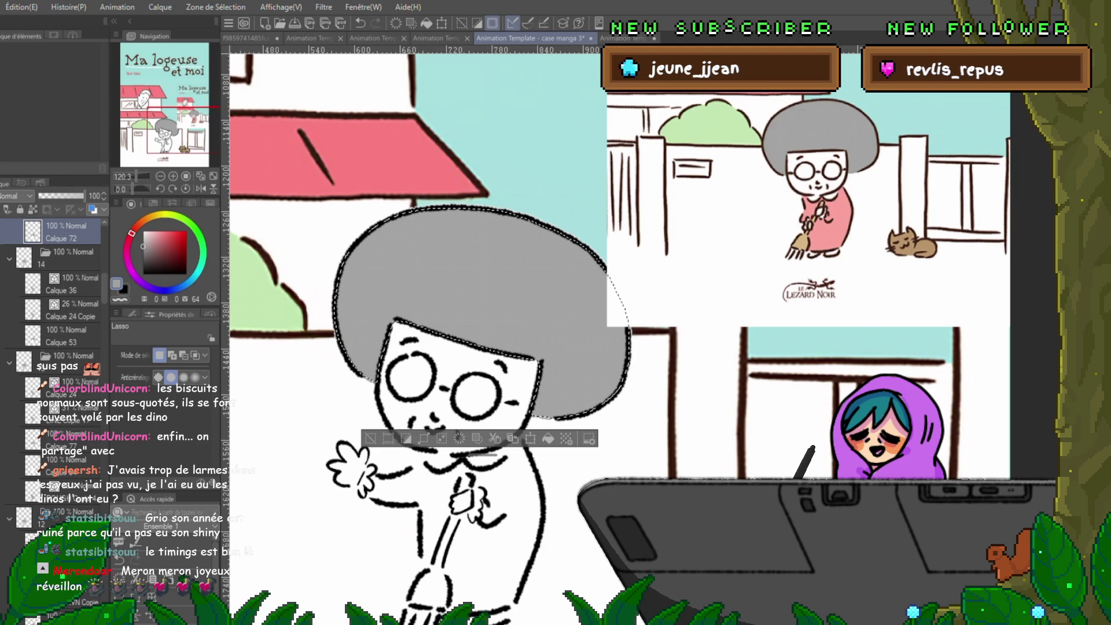
key(ctrl+d)
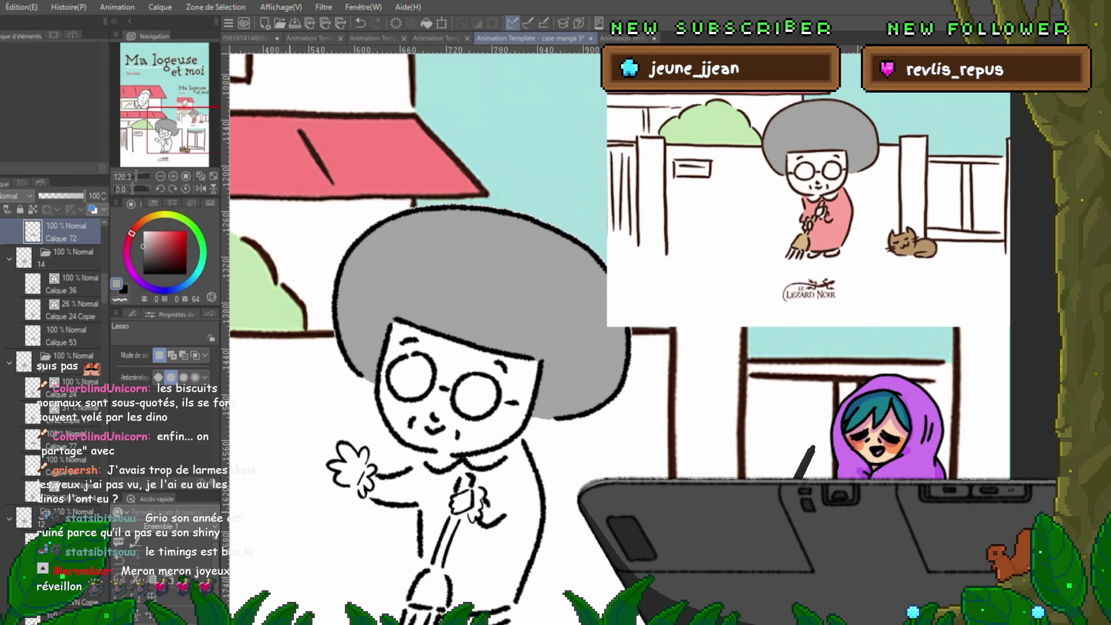
key(space)
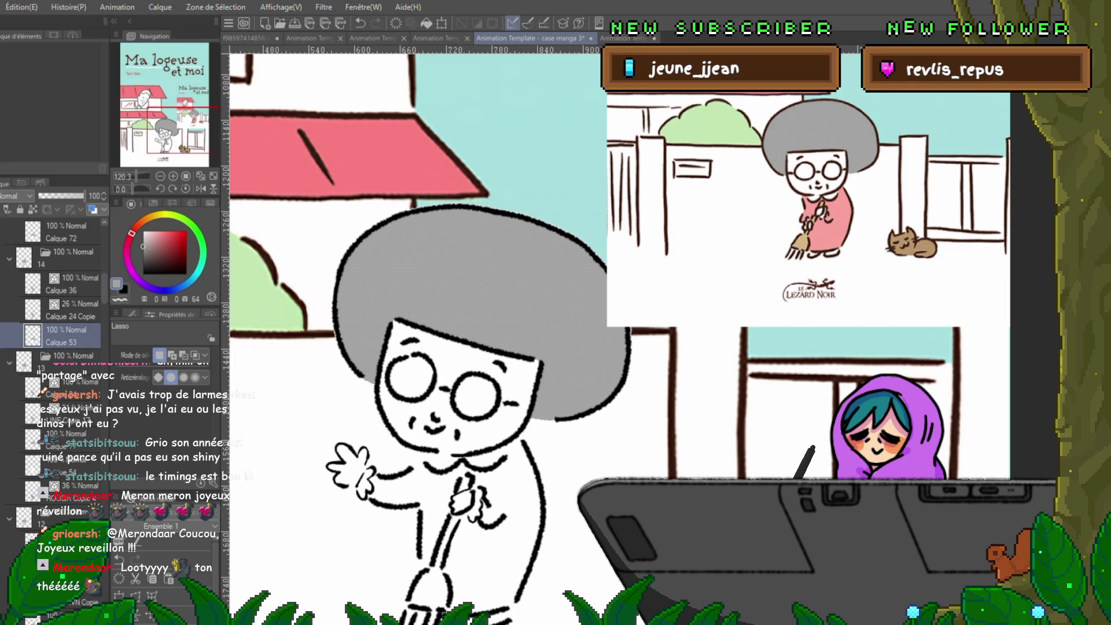
- Sample pink with the eyedropper, play back, save the file, and fill the selected dress pink
key(i)
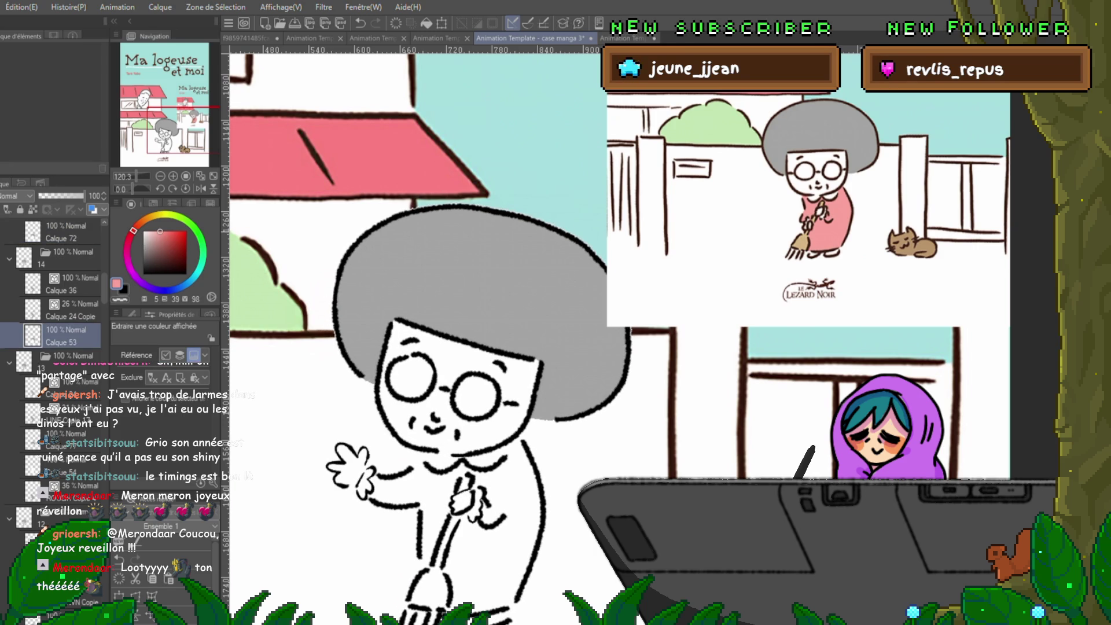
scroll(625, 336, down, 3)
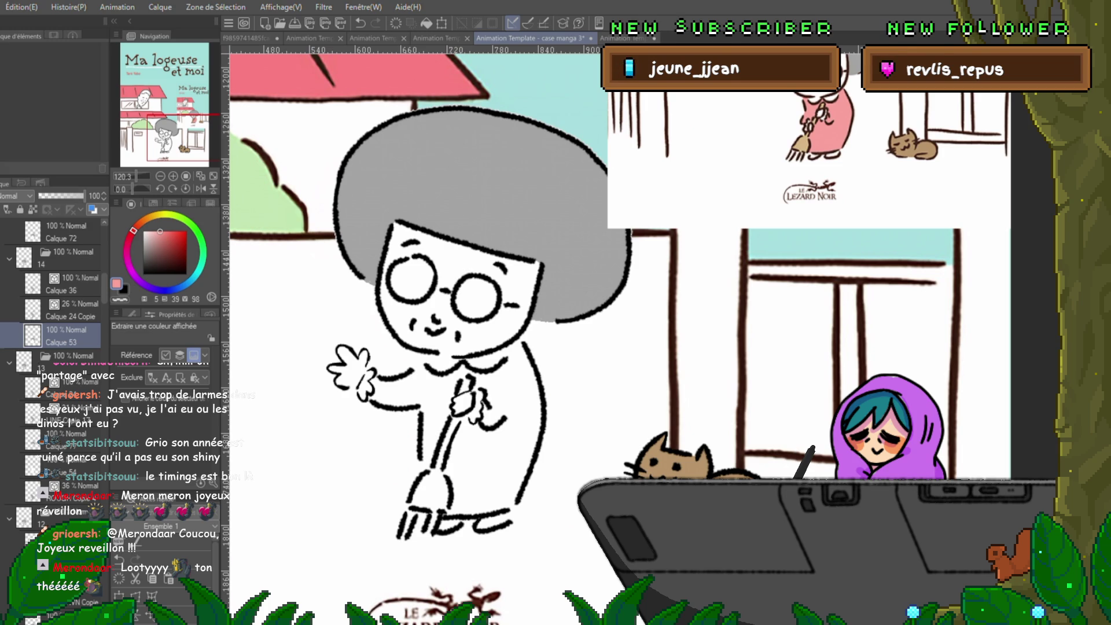
key(m)
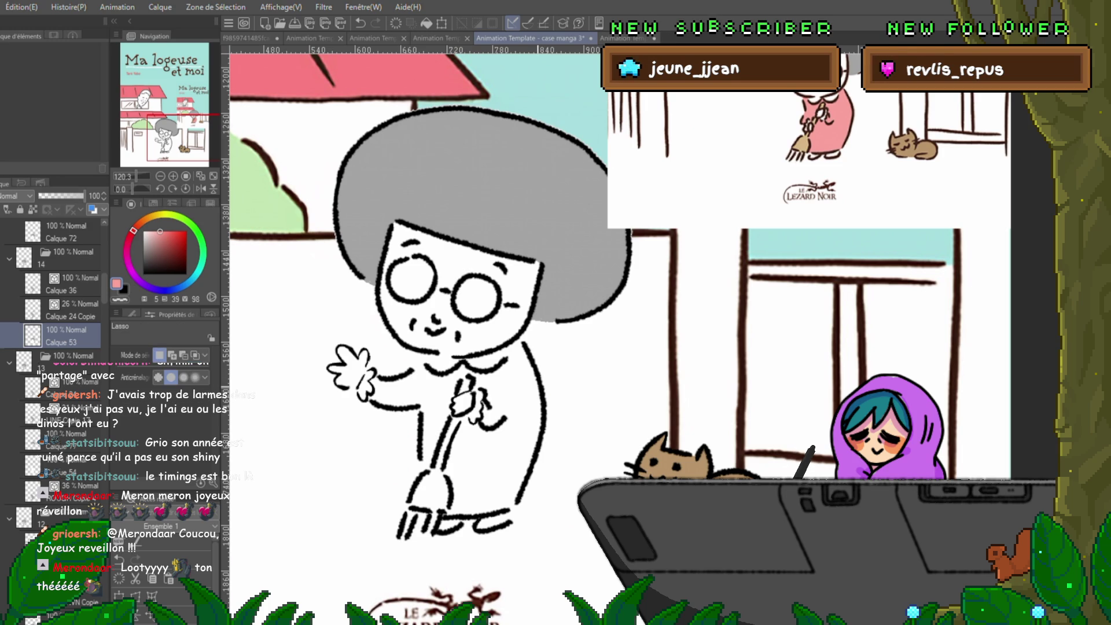
key(space)
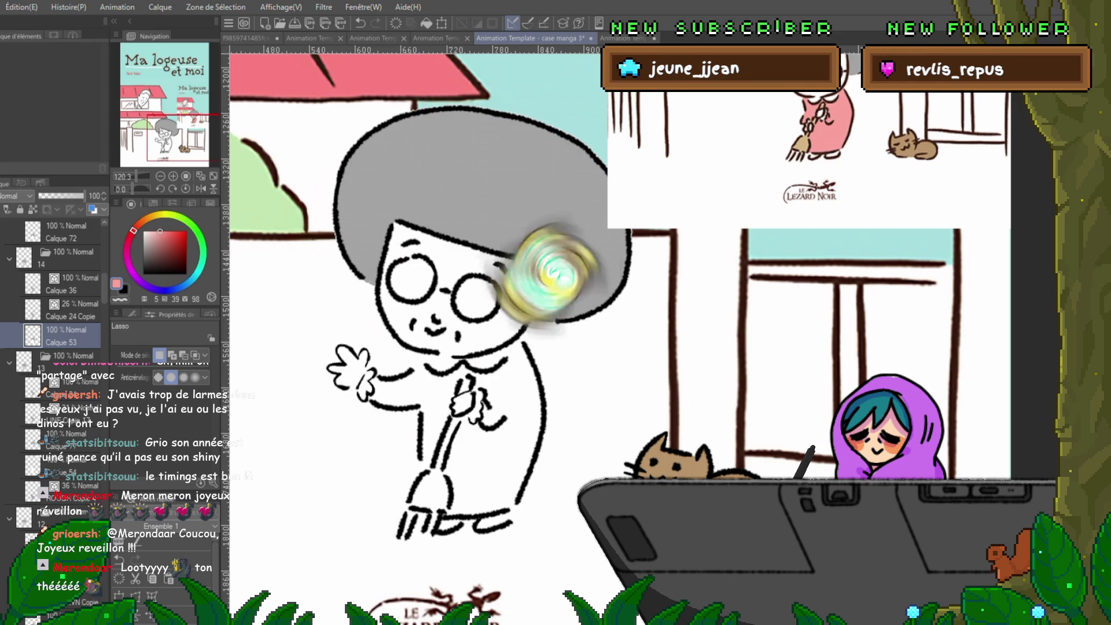
key(ctrl+s)
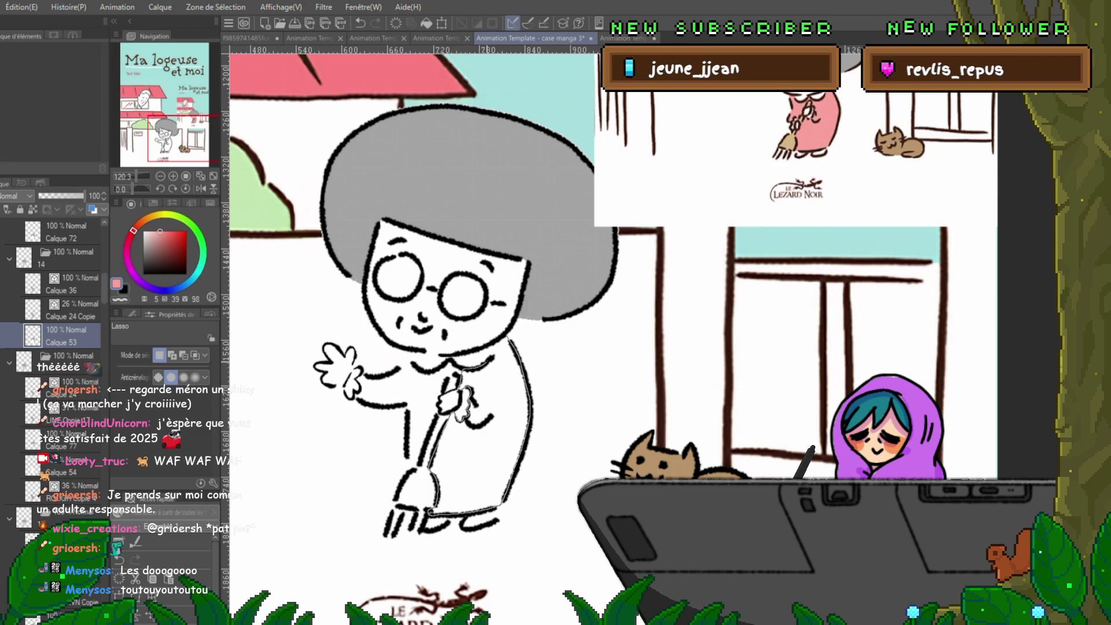
key(alt+BackSpace)
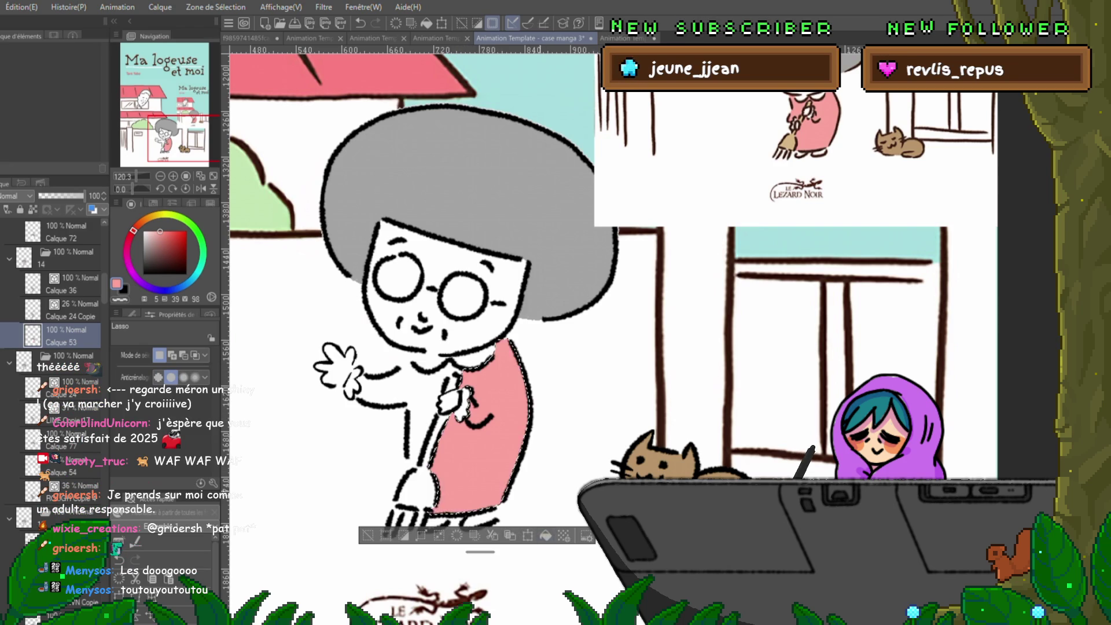
- Lasso the raised sleeve along the collar and fill it flat pink, then deselect
key(ctrl+d)
drag(505, 341, 505, 344)
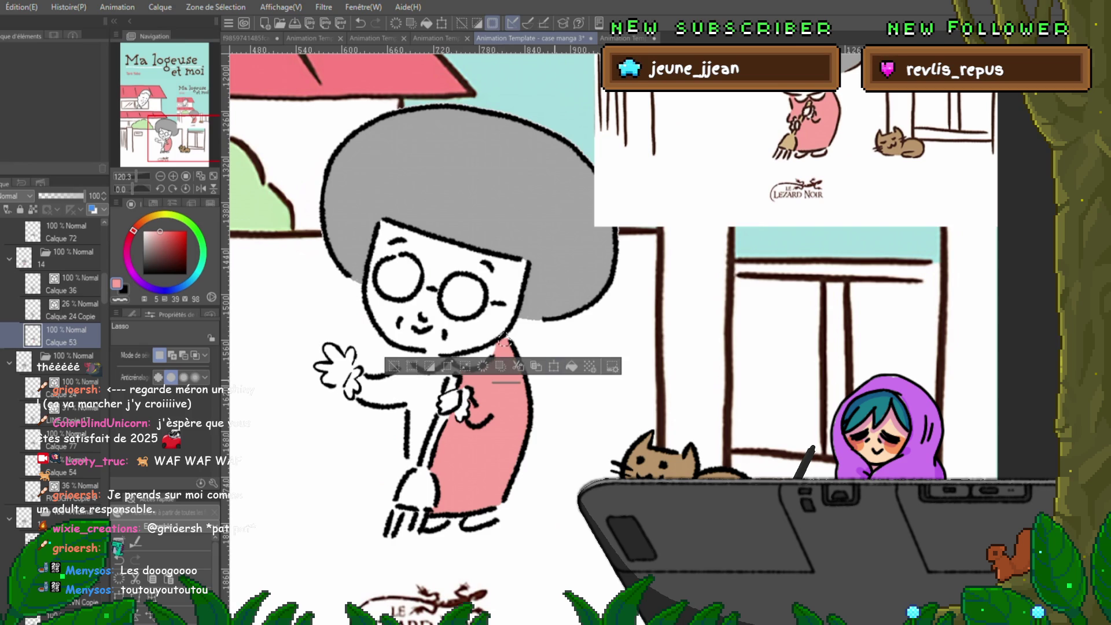
key(ctrl+d)
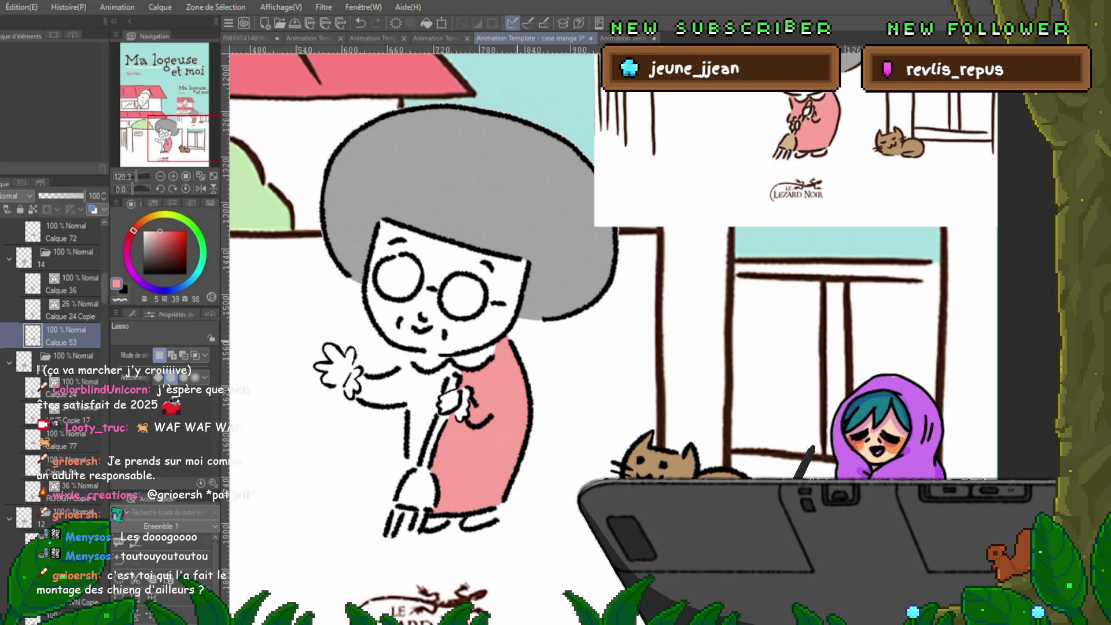
drag(521, 348, 574, 325)
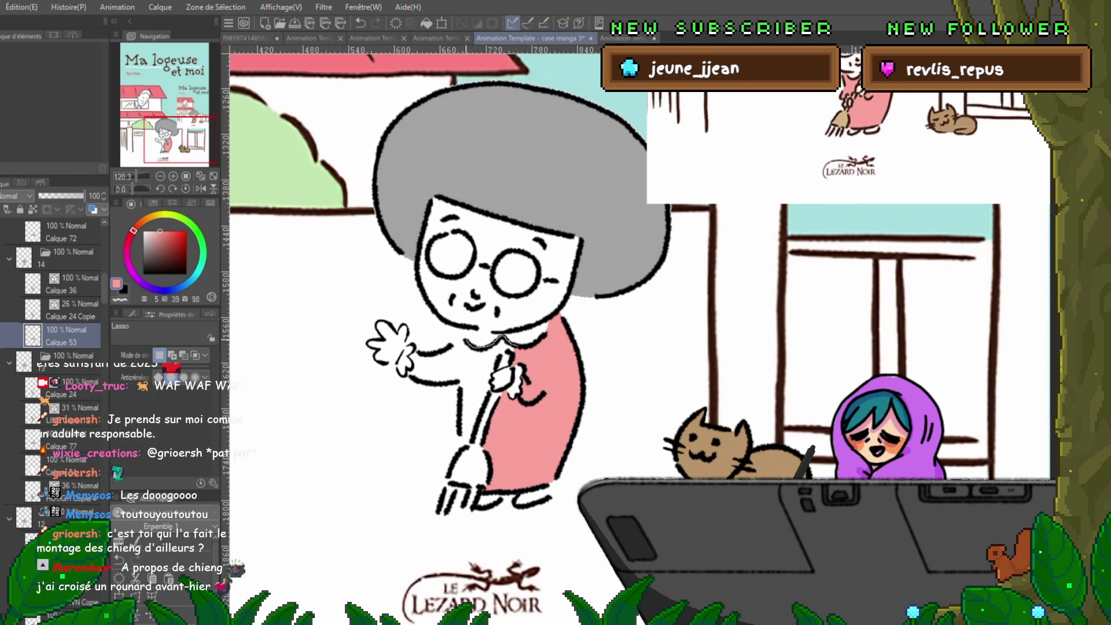
drag(463, 342, 415, 351)
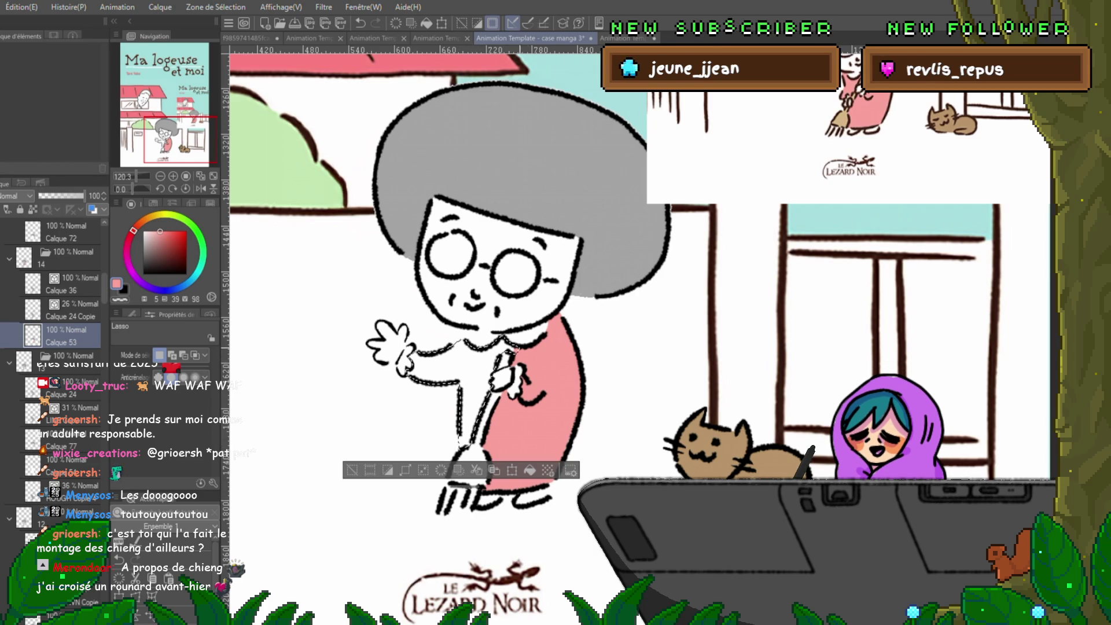
key(alt+Delete)
key(ctrl+d)
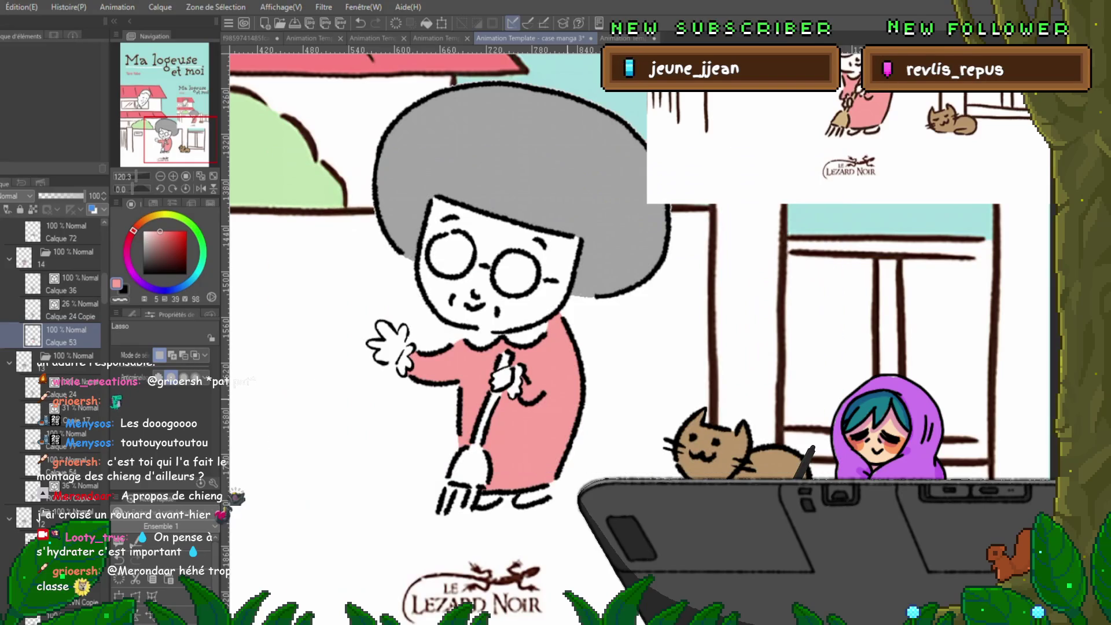
drag(579, 289, 563, 272)
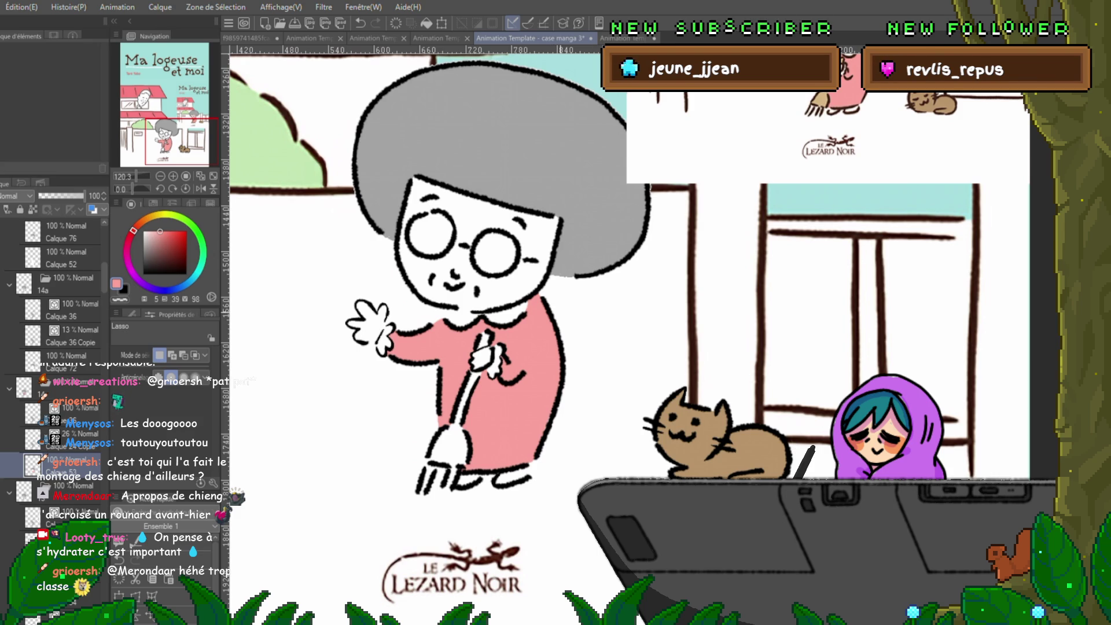
drag(579, 289, 539, 318)
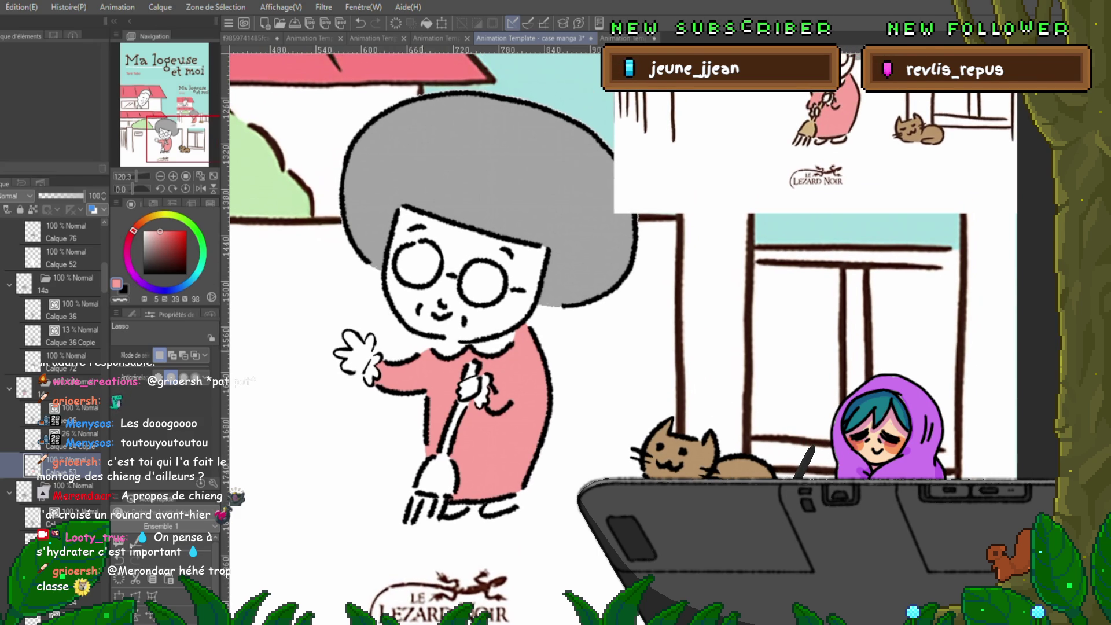
drag(431, 340, 425, 350)
click(424, 347)
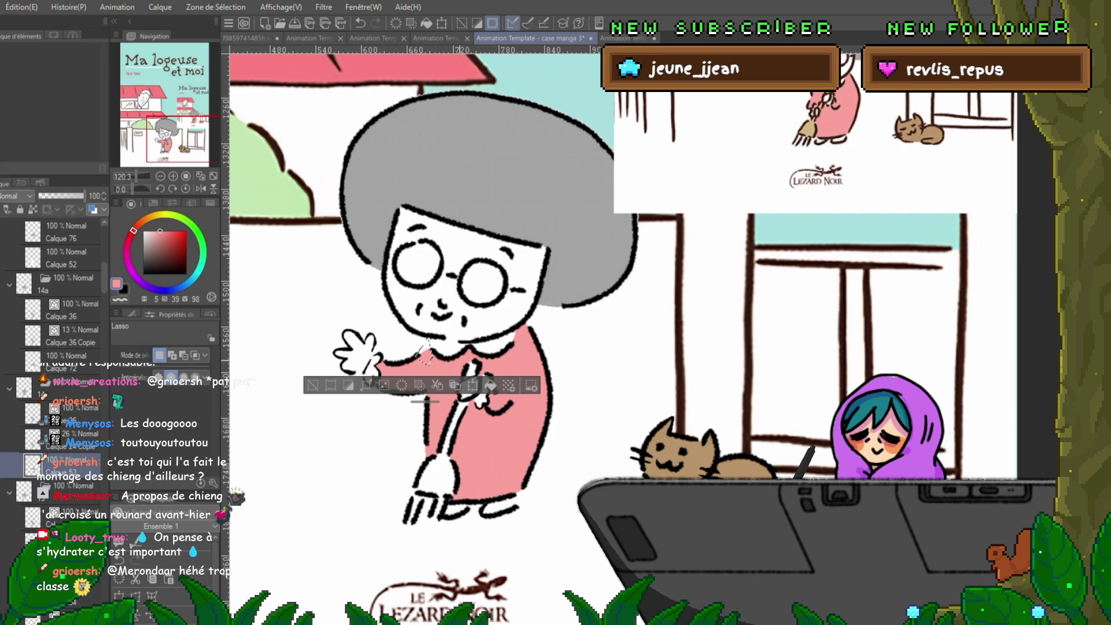
click(426, 347)
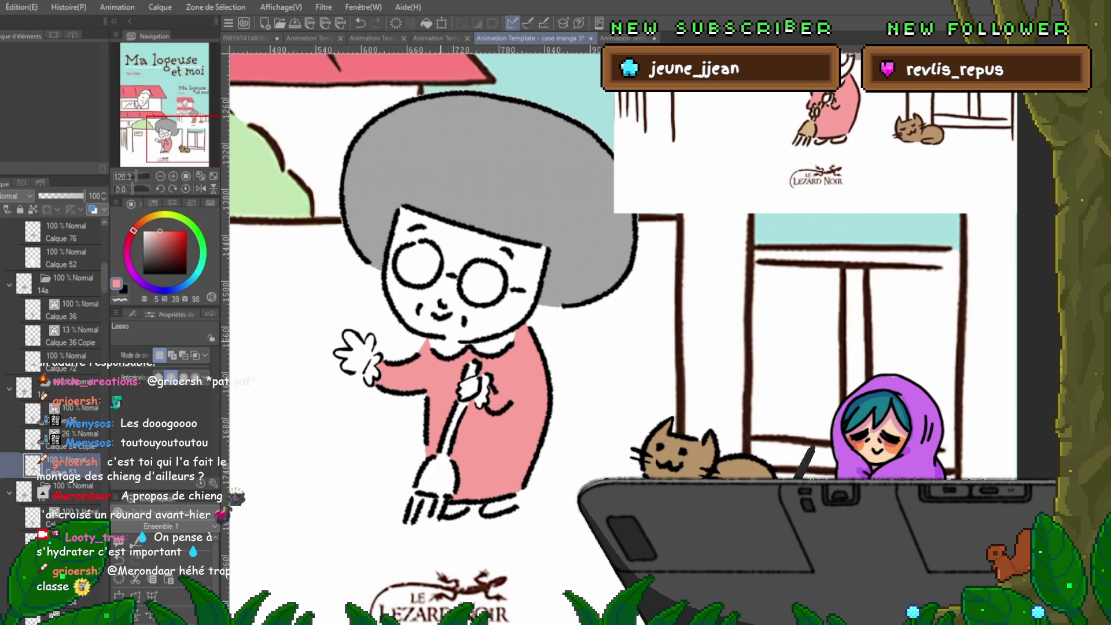
drag(428, 340, 429, 355)
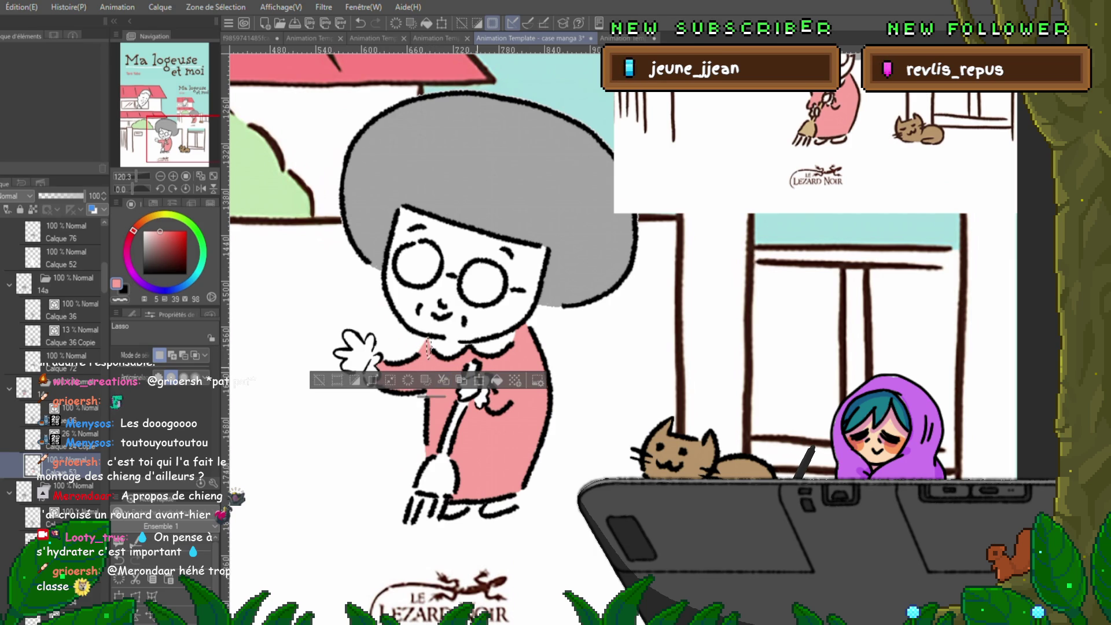
key(ctrl+d)
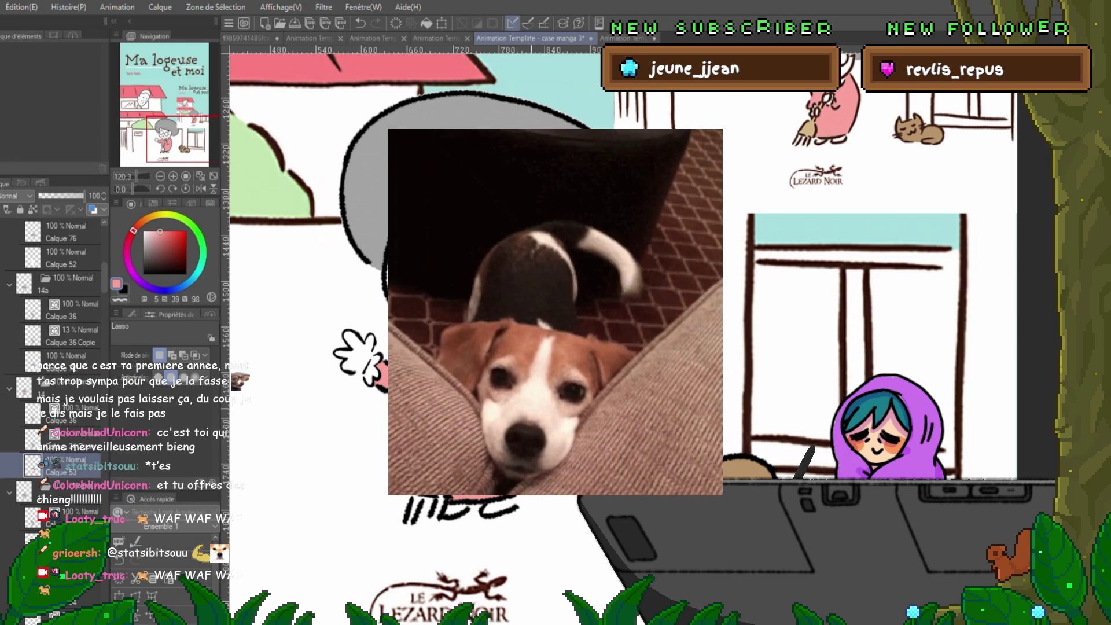
scroll(425, 294, up, 1)
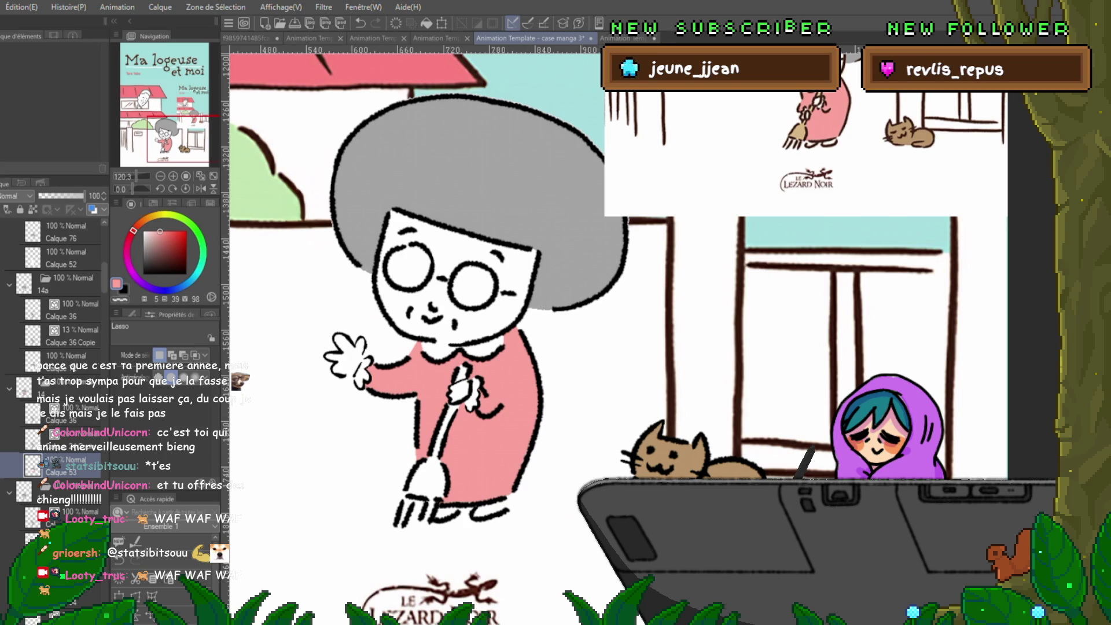
- Lasso the top of the broom handle and fill it with tan
key(p)
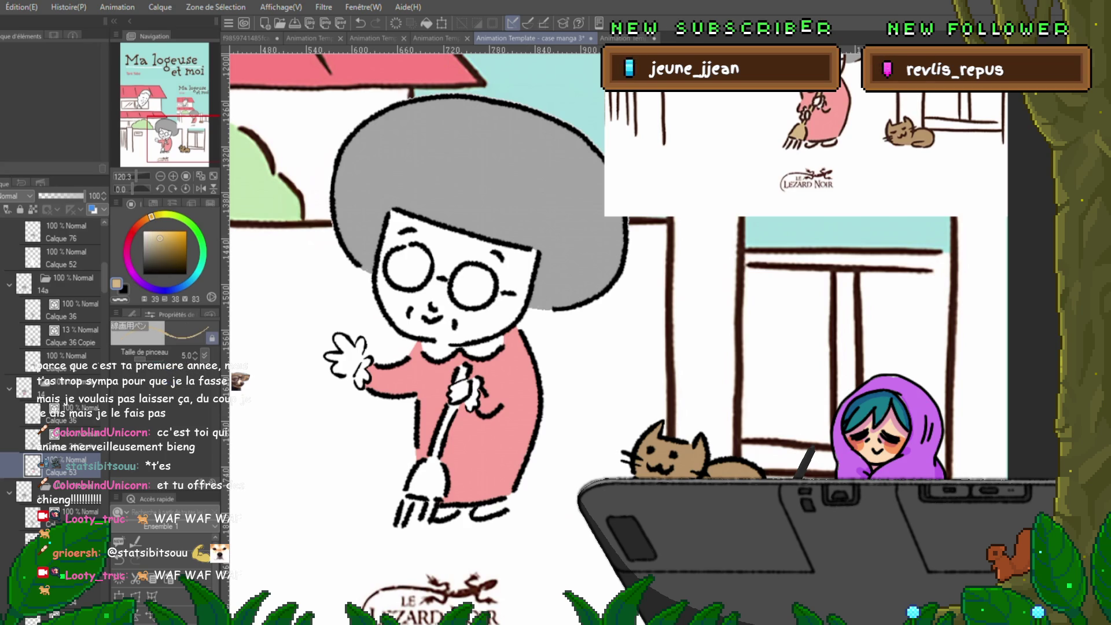
key(m)
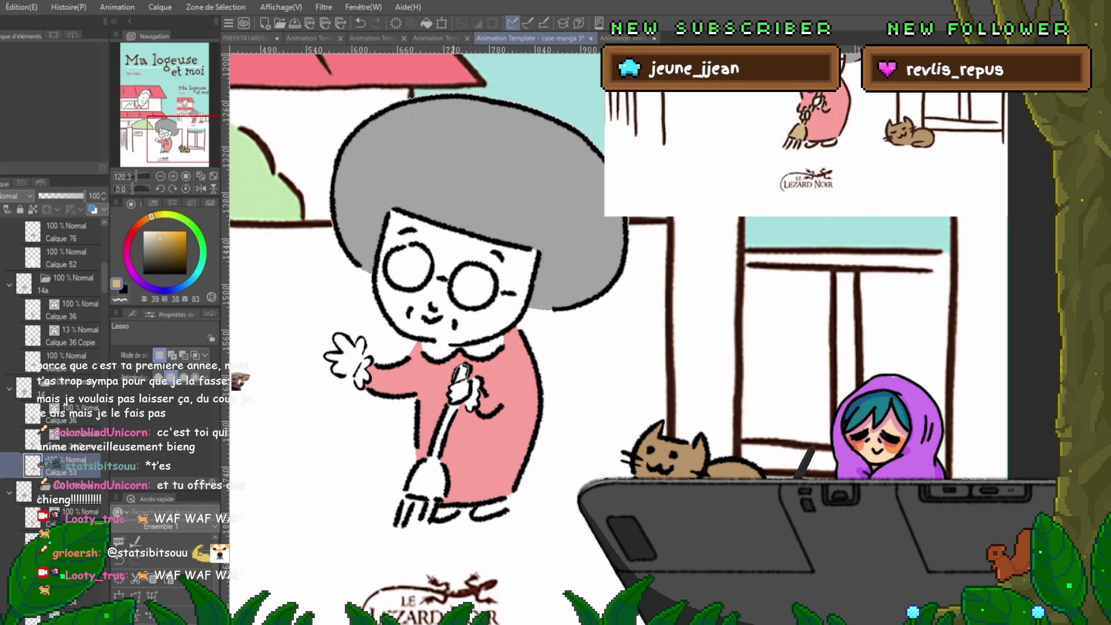
drag(457, 365, 459, 387)
key(alt+BackSpace)
key(ctrl+d)
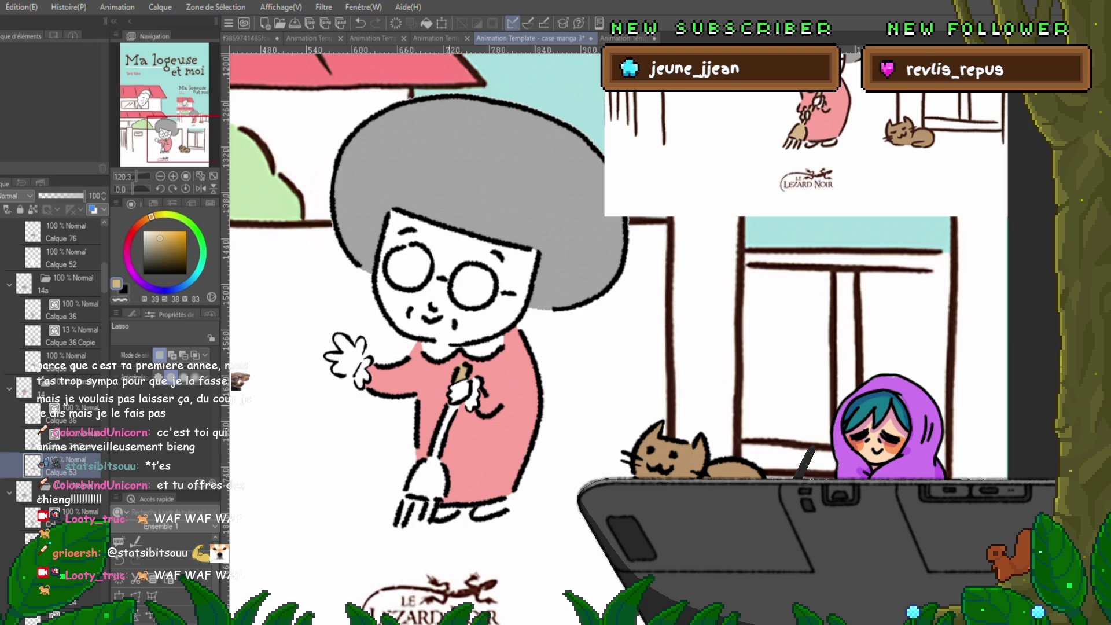
- Lasso the whole broom handle and head and fill them tan
drag(446, 431, 442, 447)
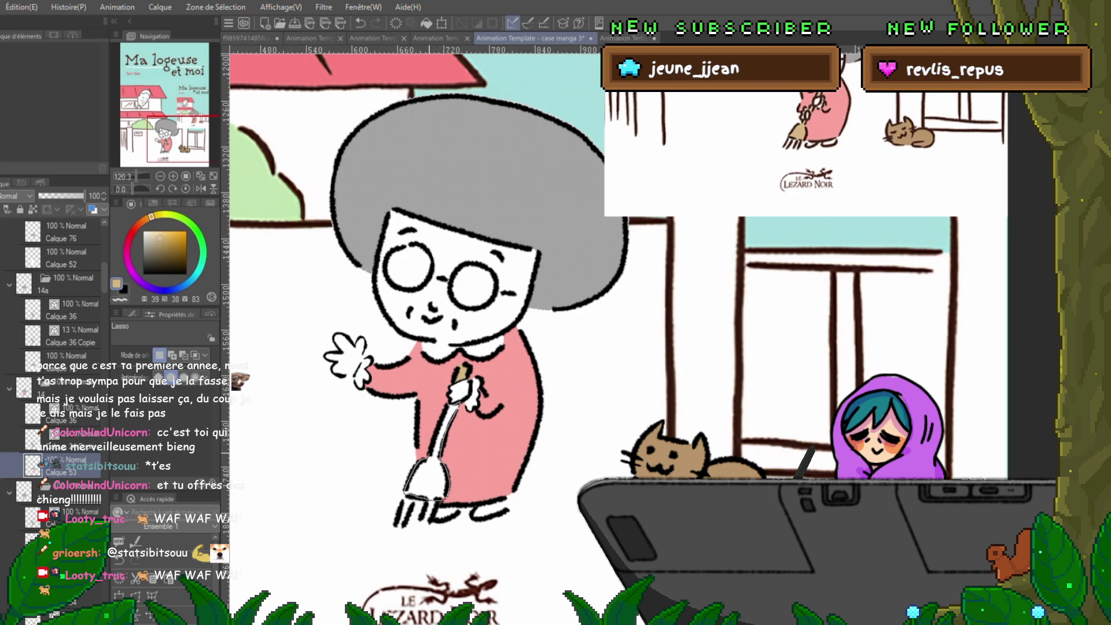
drag(405, 498, 457, 400)
key(alt+BackSpace)
key(ctrl+d)
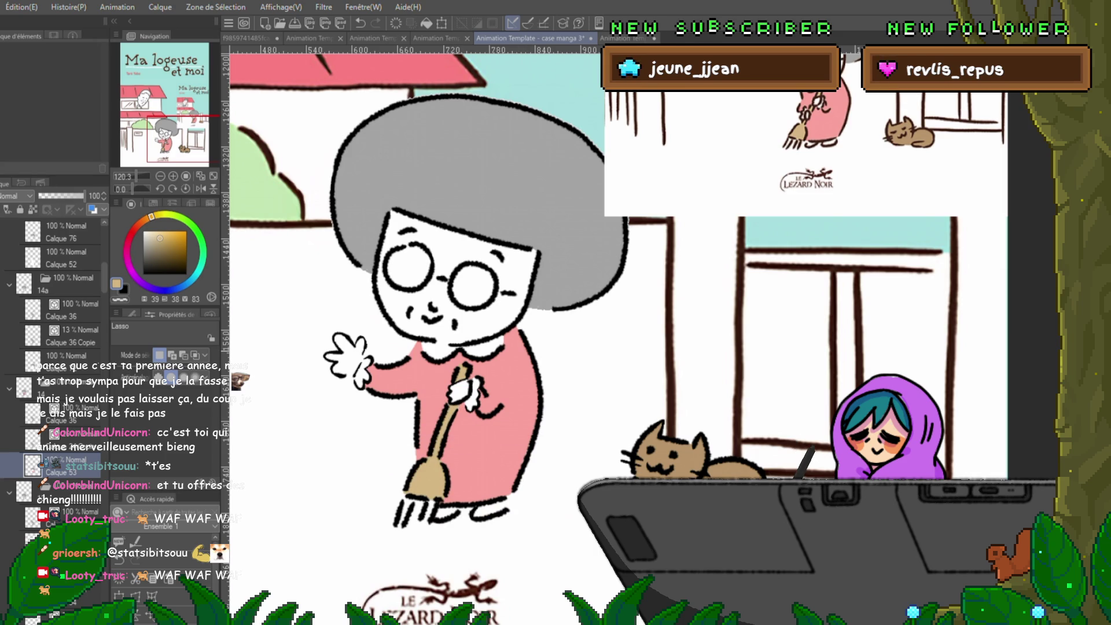
scroll(590, 310, up, 2)
scroll(591, 310, down, 2)
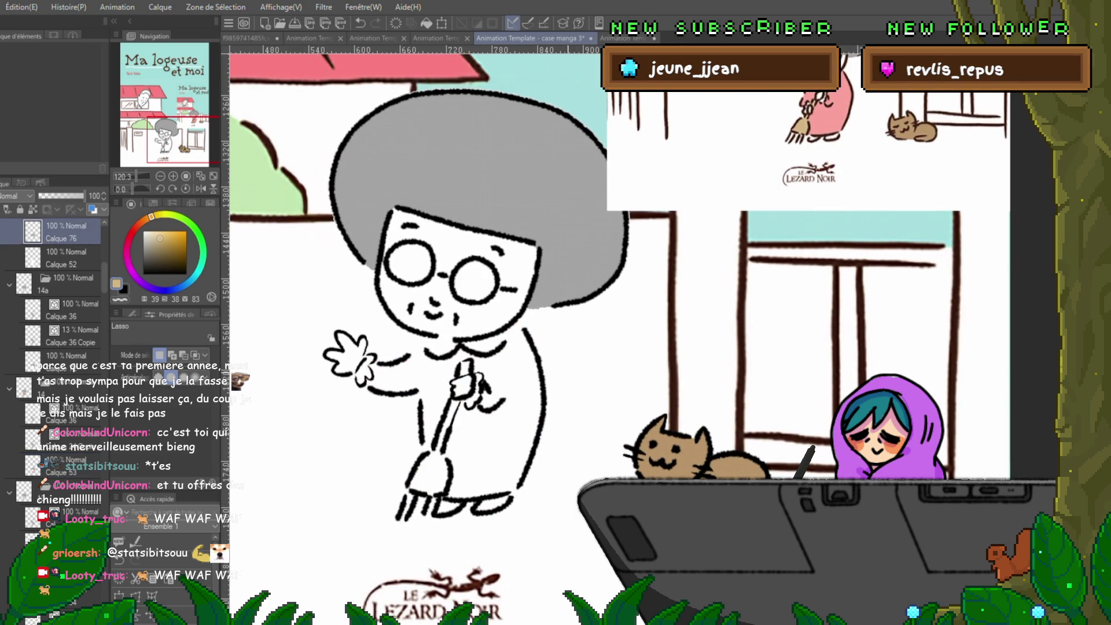
- Sample the dress pink from the canvas and fill the lassoed dress area with it
key(i)
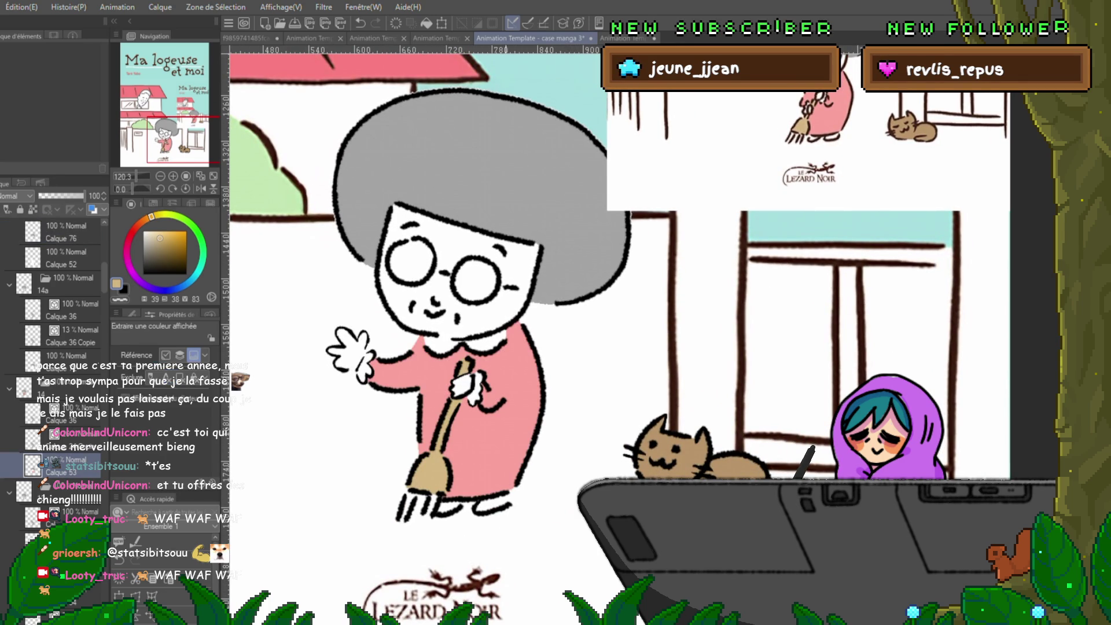
click(503, 417)
key(m)
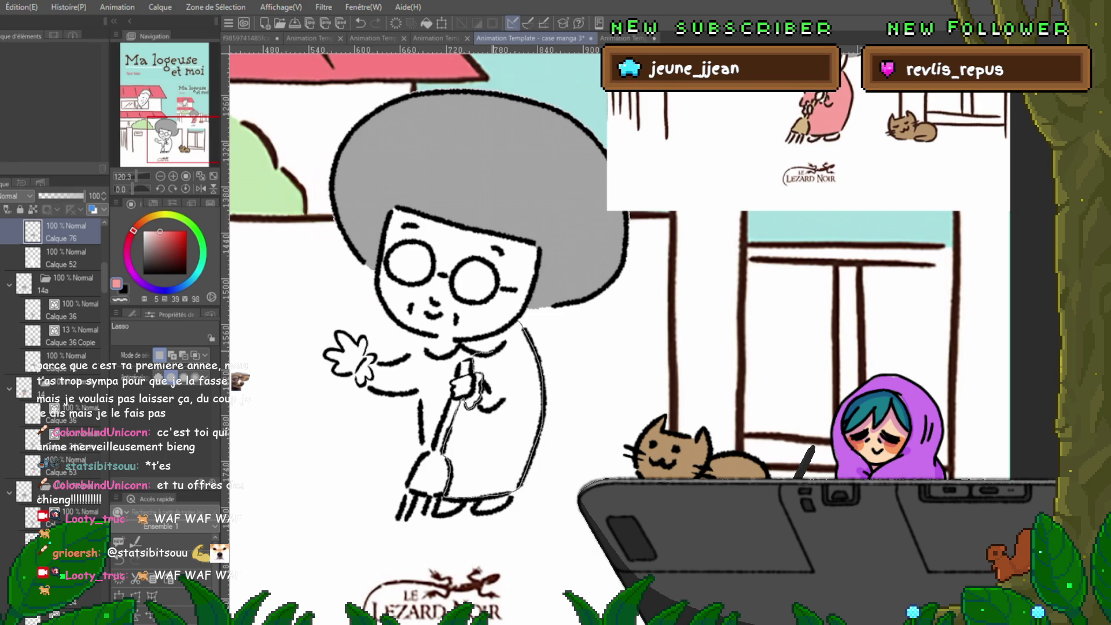
mouse_move(510, 325)
mouse_down()
mouse_move(472, 354)
mouse_move(521, 336)
mouse_up()
key(alt+BackSpace)
key(ctrl+d)
- Fill the neckline gap and the arm and chest area with pink
key(alt+BackSpace)
key(ctrl+d)
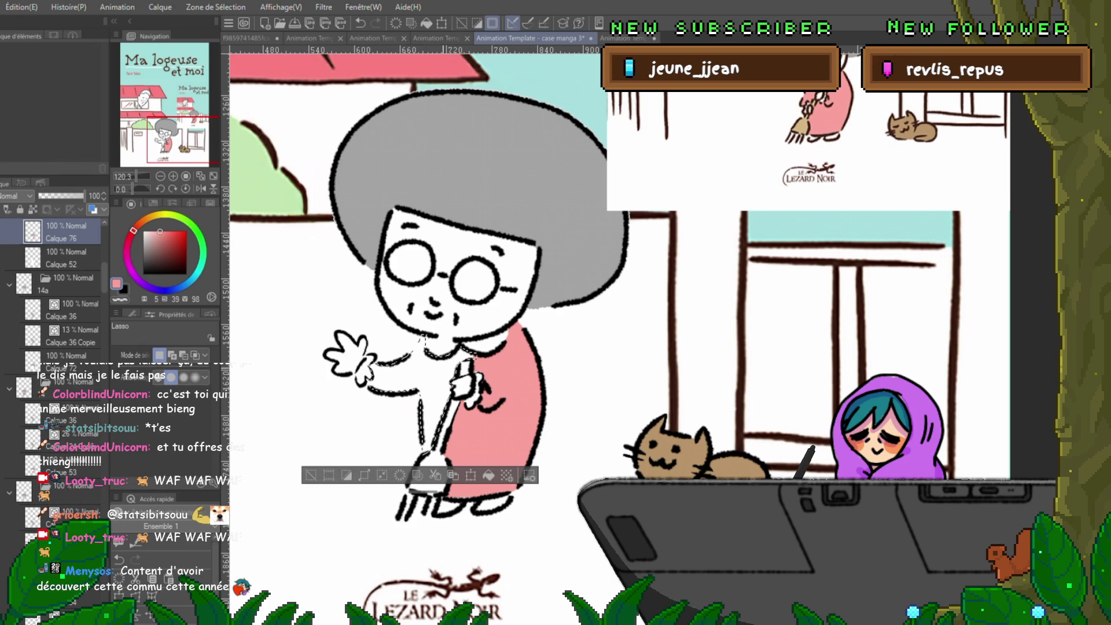
key(alt+BackSpace)
key(ctrl+d)
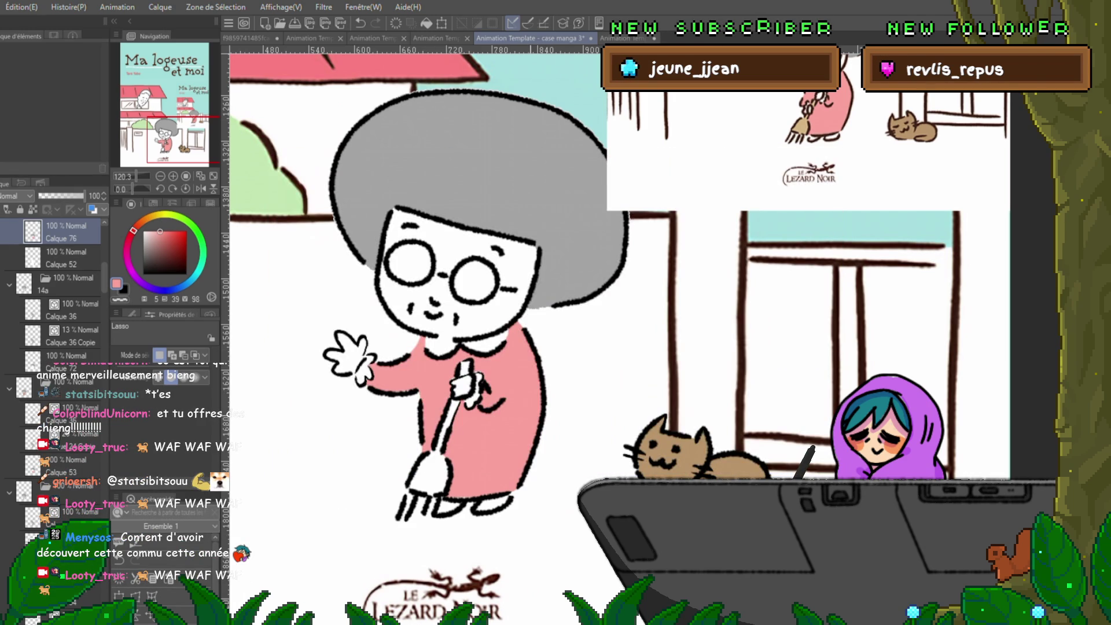
- Try small selections near the broom hand and discard them unfilled
drag(474, 363, 479, 366)
key(ctrl+d)
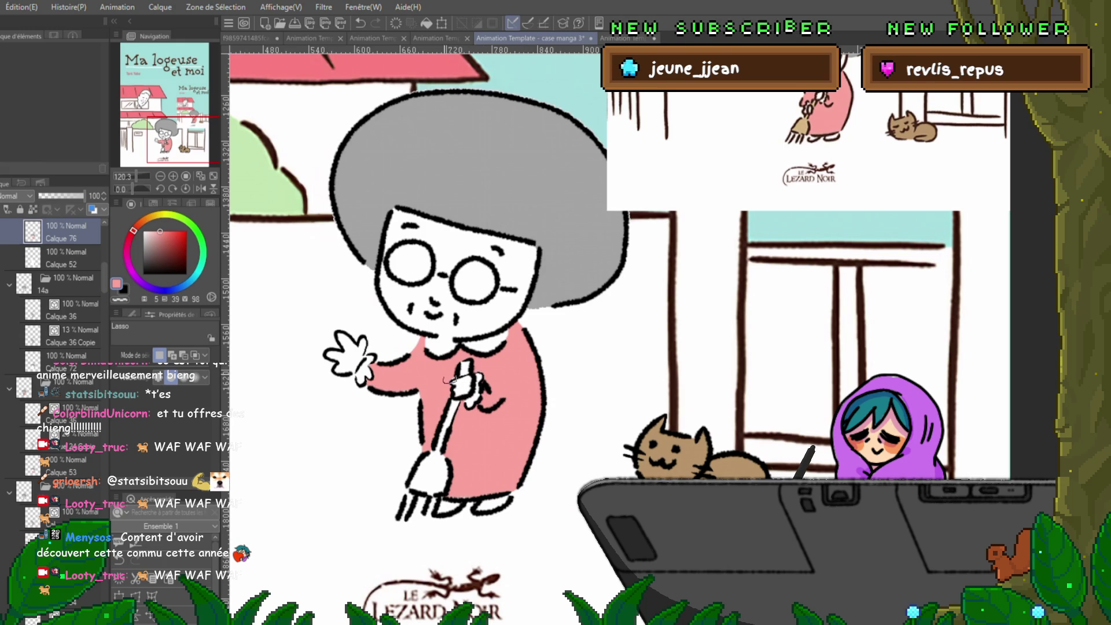
drag(447, 379, 449, 380)
key(ctrl+d)
- On the next frame, fill the torso, raised arm and apron with pink
key(Left)
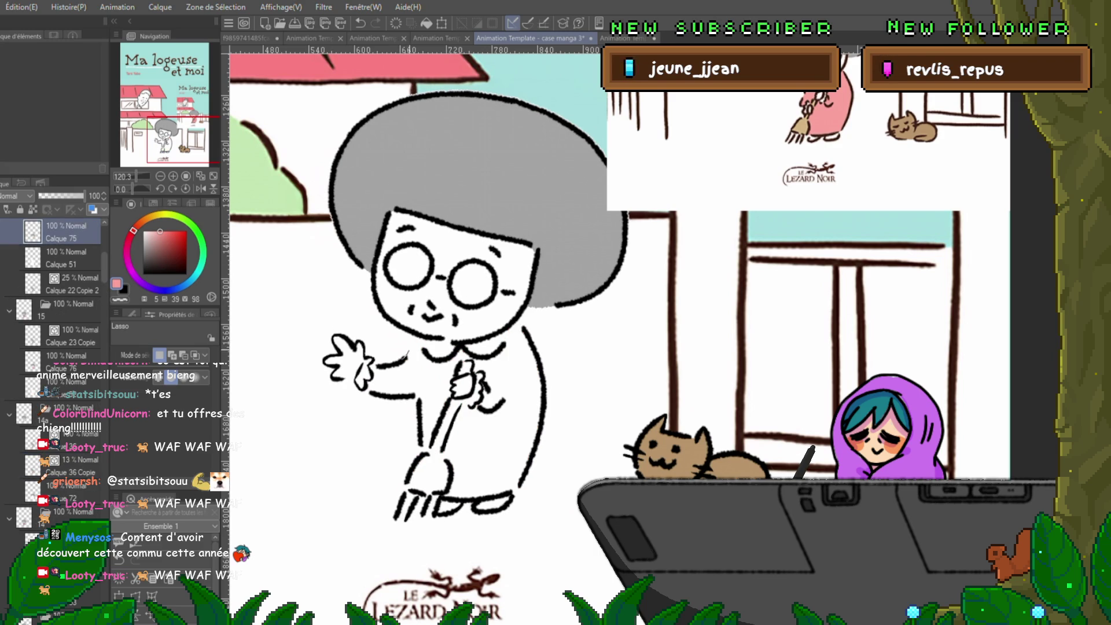
drag(416, 340, 376, 366)
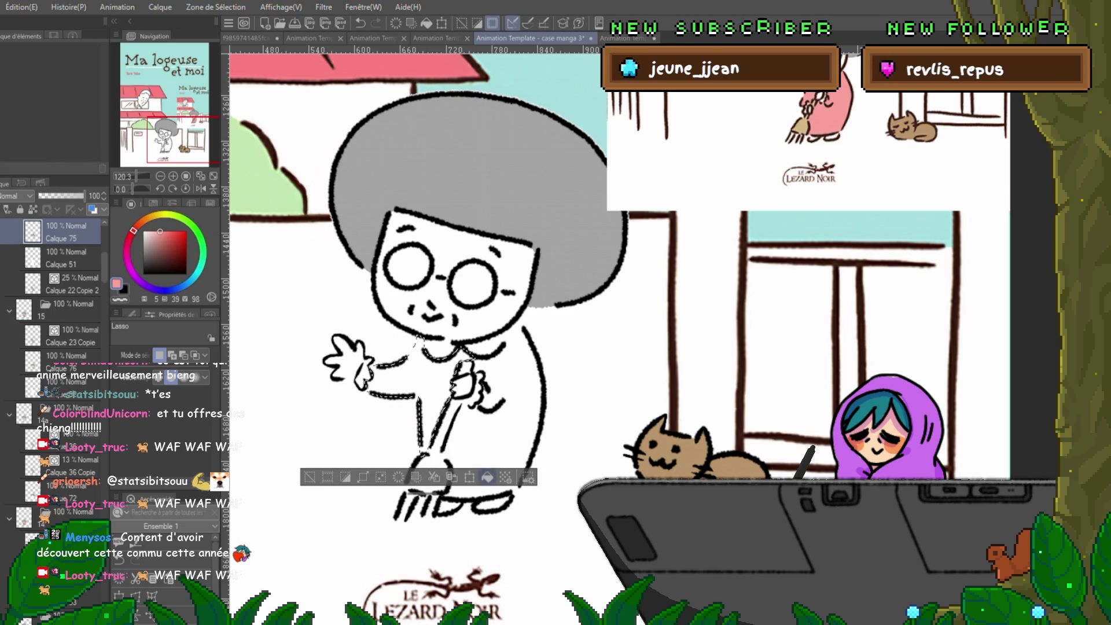
key(alt+Delete)
key(ctrl+d)
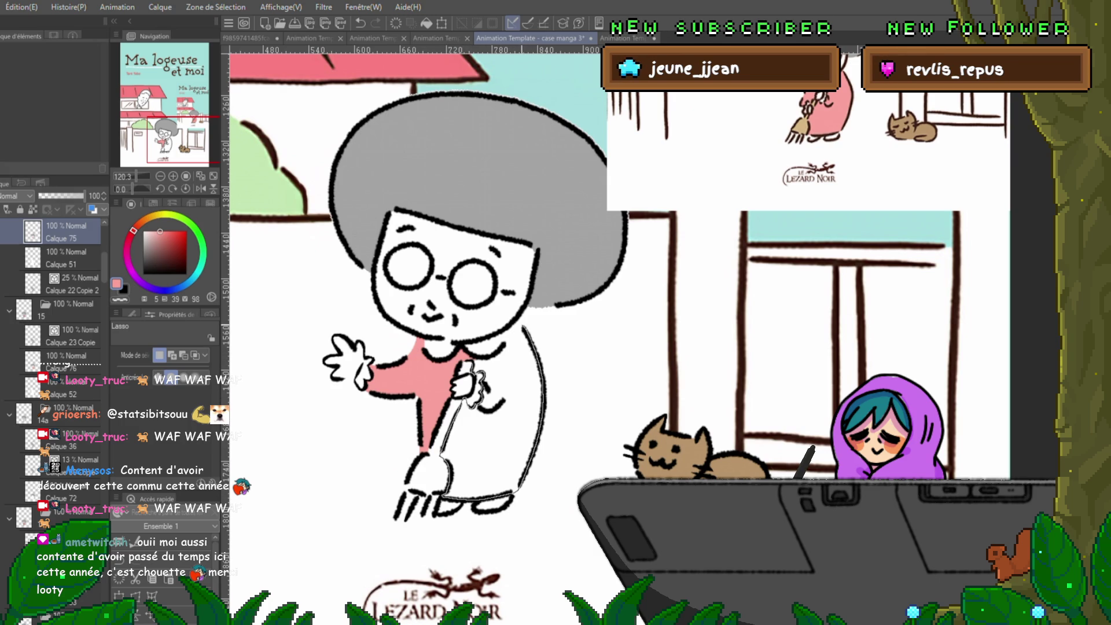
drag(470, 363, 509, 335)
click(559, 519)
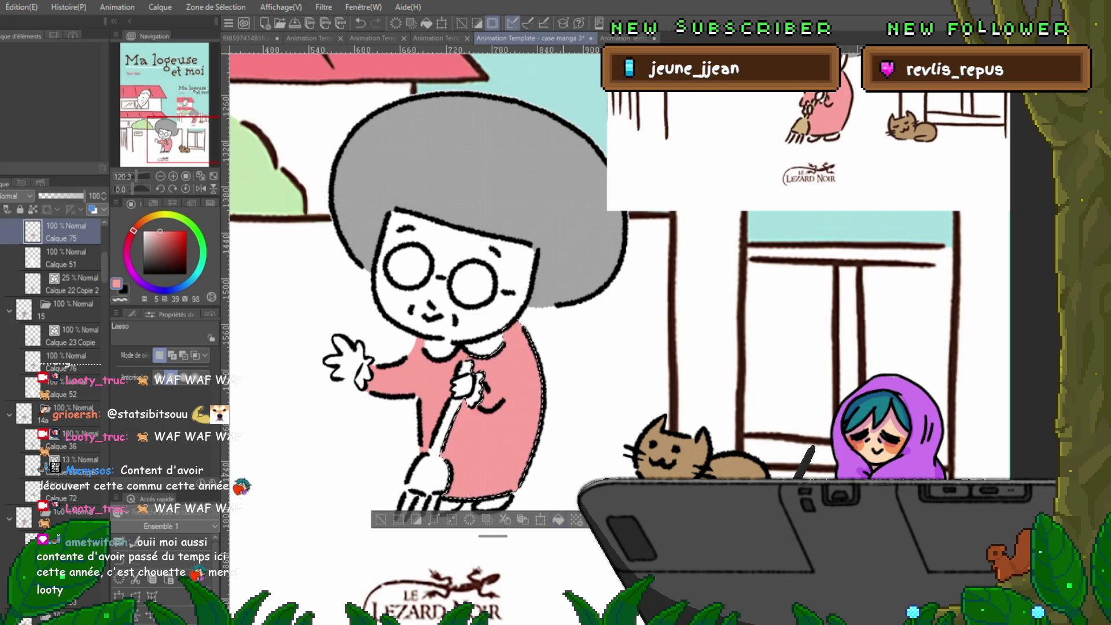
key(ctrl+d)
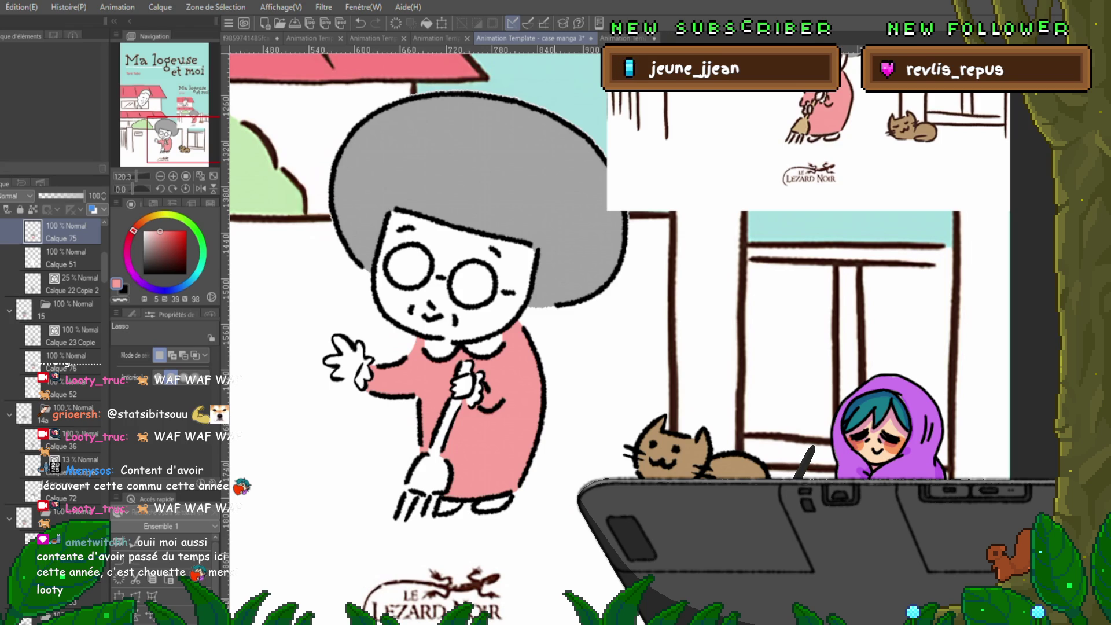
- Compare against the neighbouring frame, then enable onion skin for adjacent frames
key(Right)
key(Left)
key(Right)
key(Left)
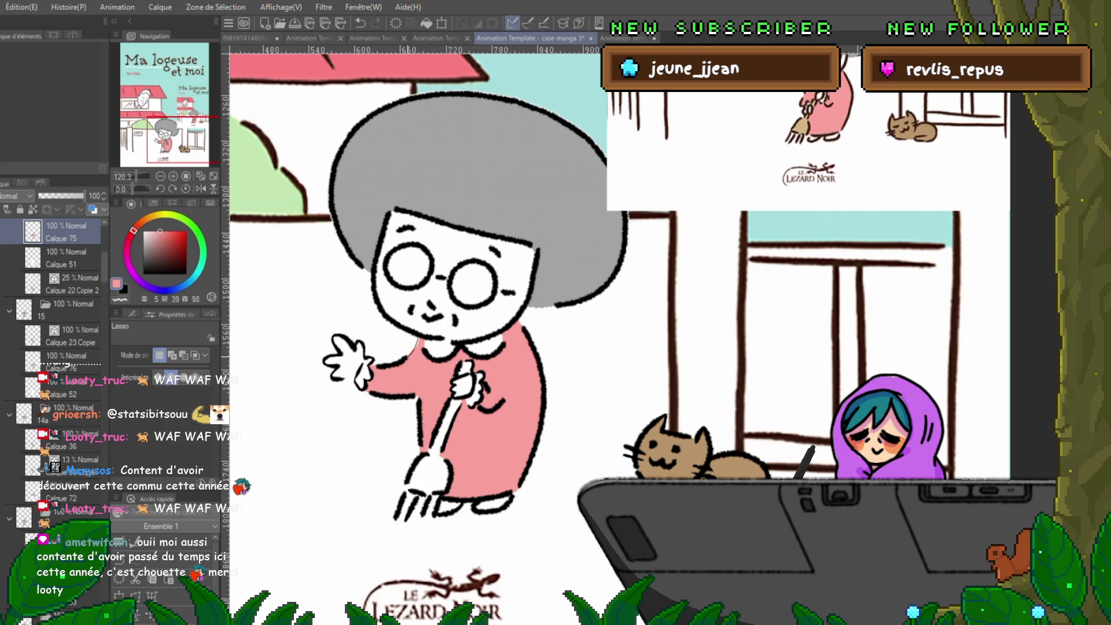
drag(424, 342, 414, 354)
key(ctrl+d)
click(64, 356)
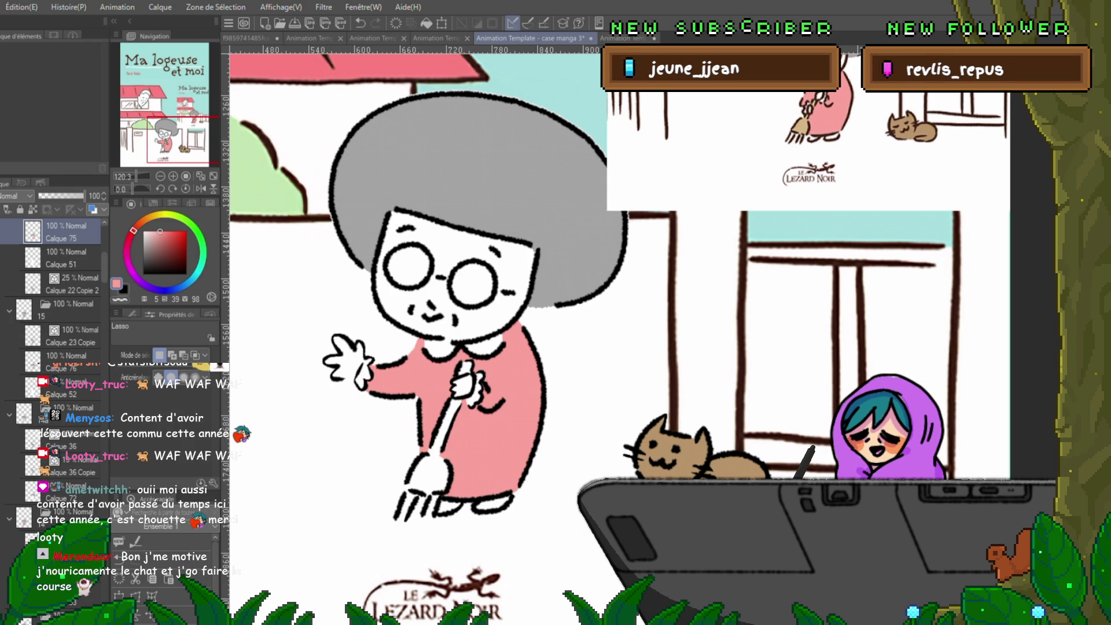
key(ctrl+Right)
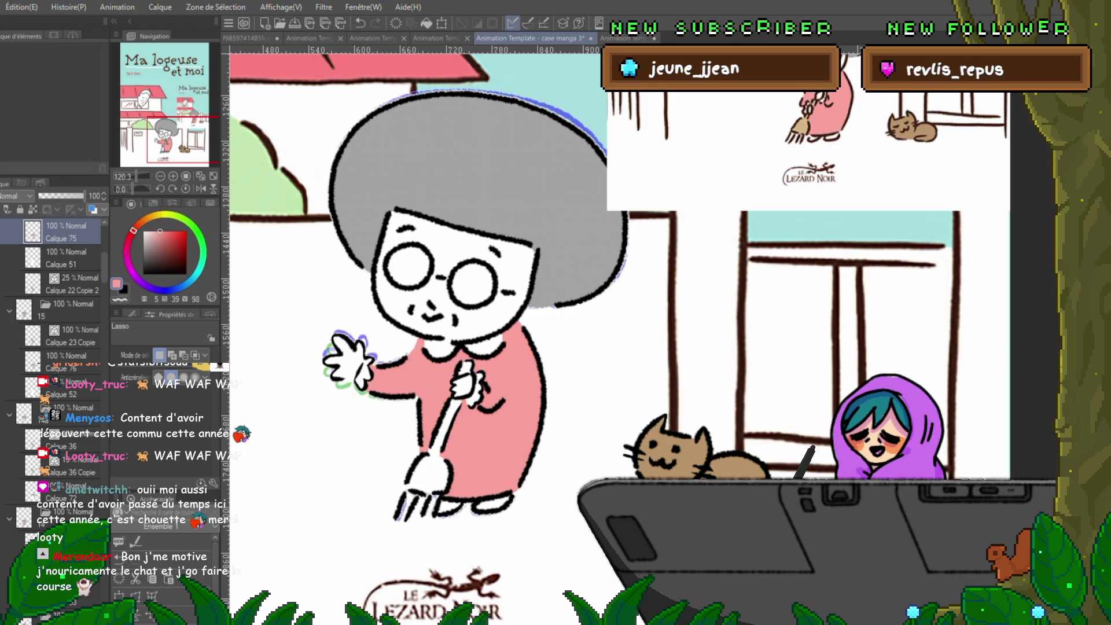
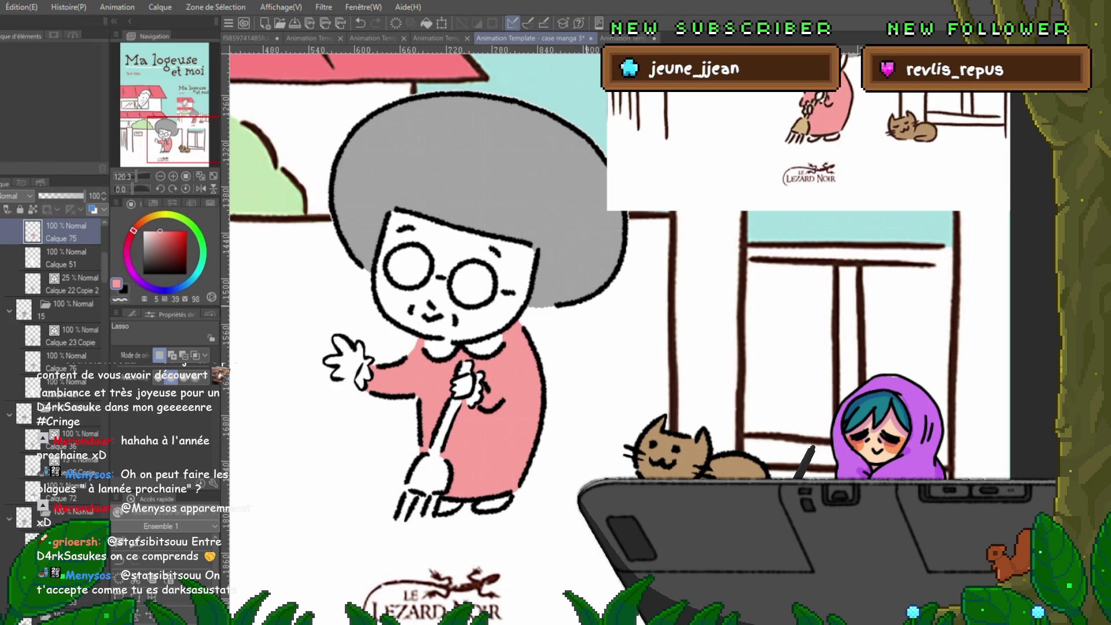
- Flip between Calque 75 and Calque 76 to compare the old woman's two animation frames
click(70, 360)
click(69, 231)
click(69, 360)
click(69, 231)
click(66, 360)
click(70, 232)
scroll(614, 306, right, 2)
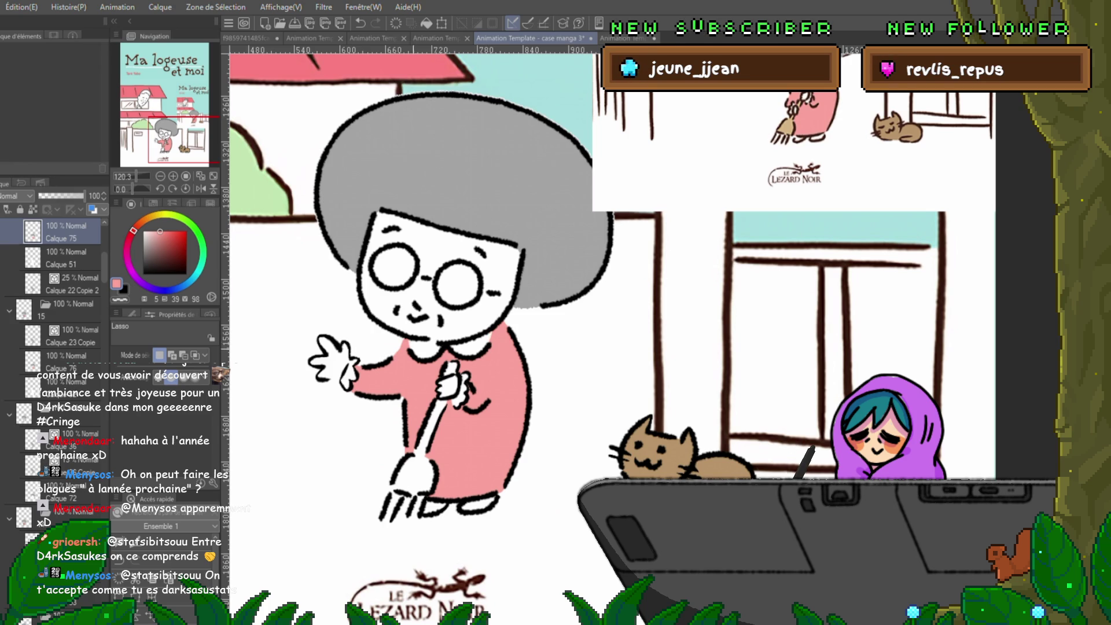
- Compare the coloured broom frame with the white broom frame, then pick up the broom's tan colour
click(67, 355)
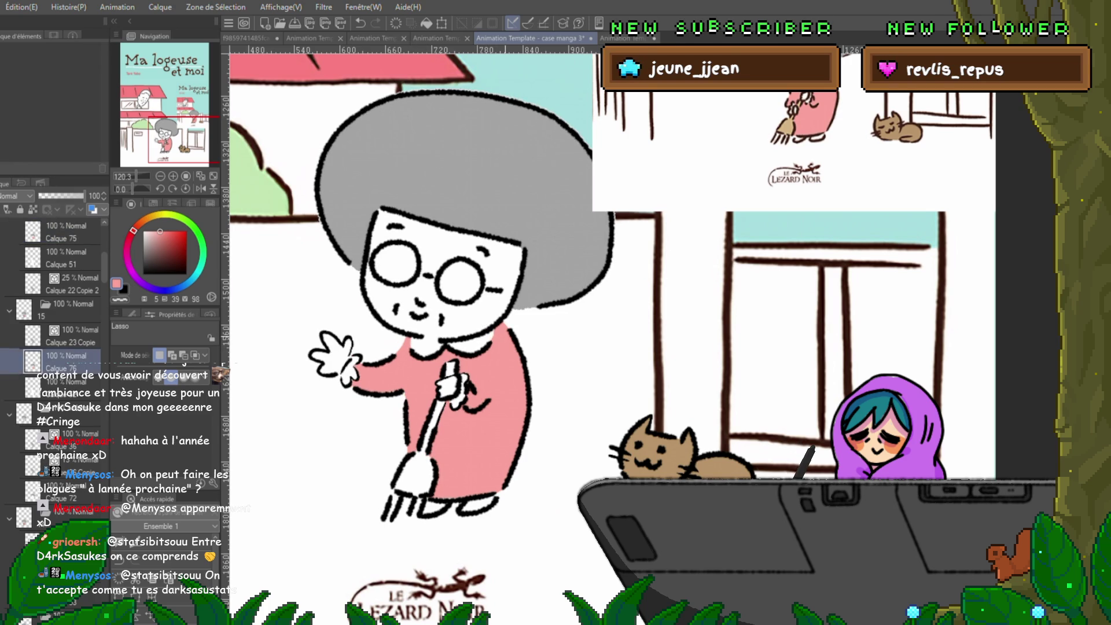
key(Right)
key(Right)
key(Left)
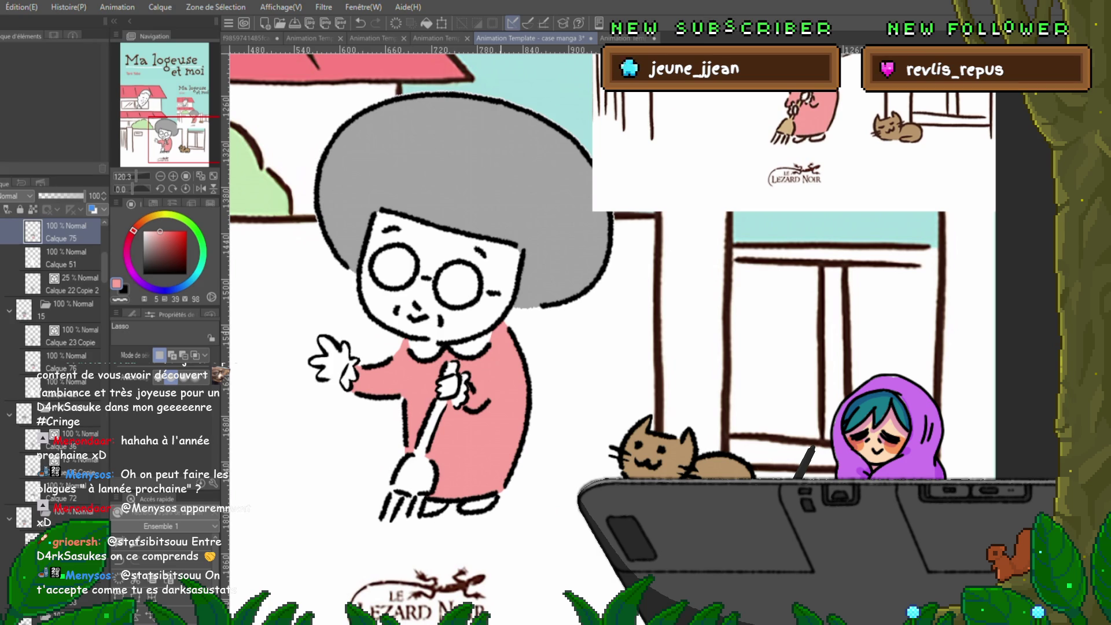
key(Left)
key(Right)
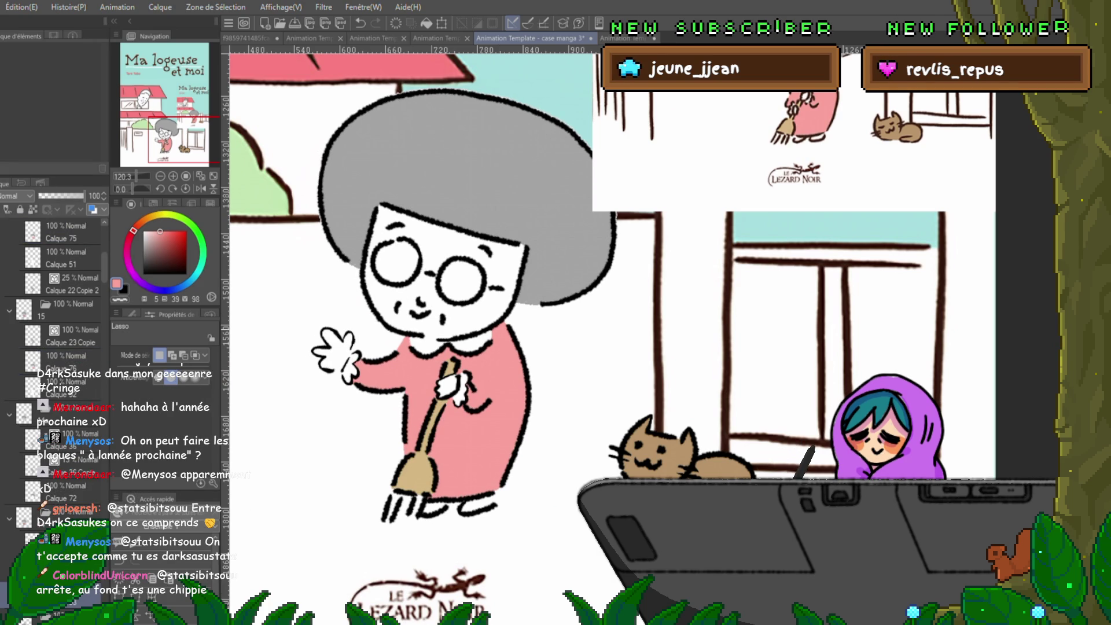
key(Left)
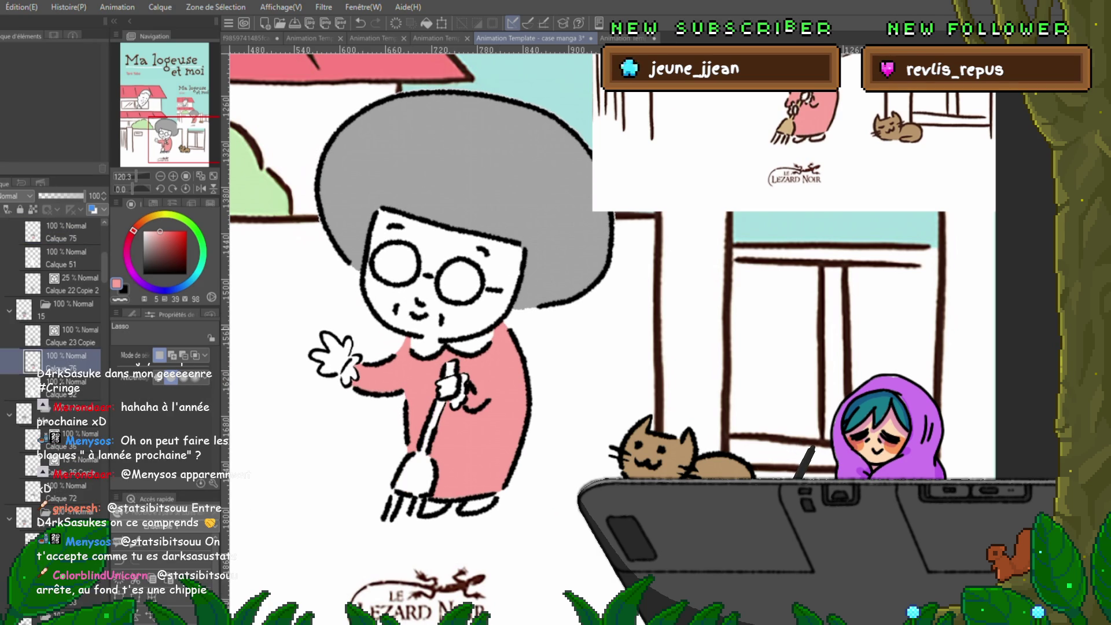
key(Right)
key(Left)
key(Right)
key(p)
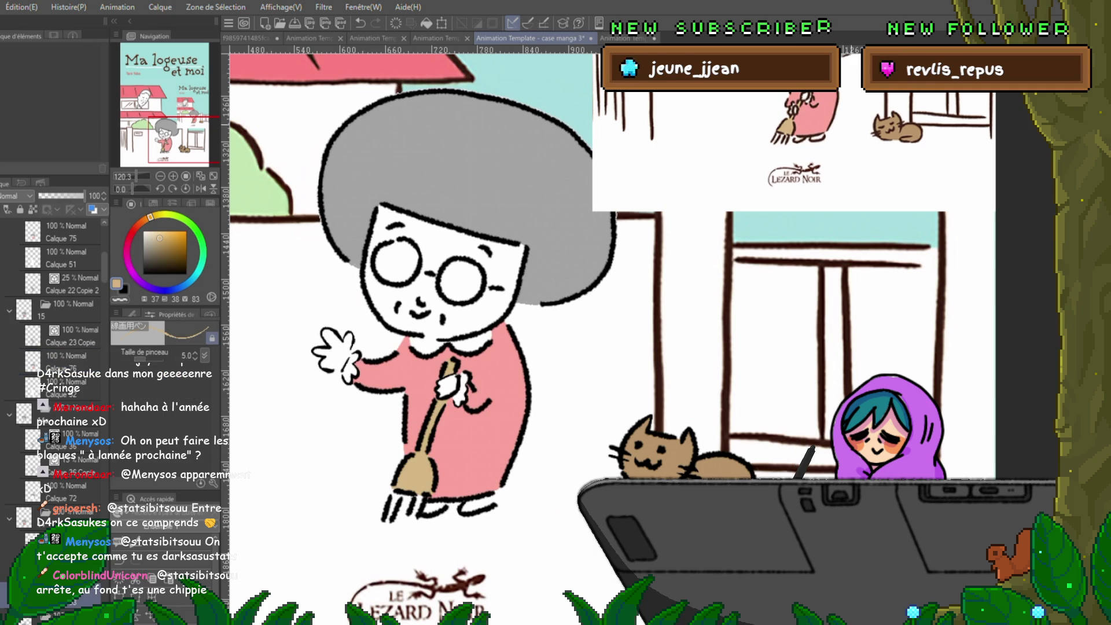
key(Left)
- Lasso the white broom and fill it with the tan colour
drag(463, 290, 510, 232)
key(m)
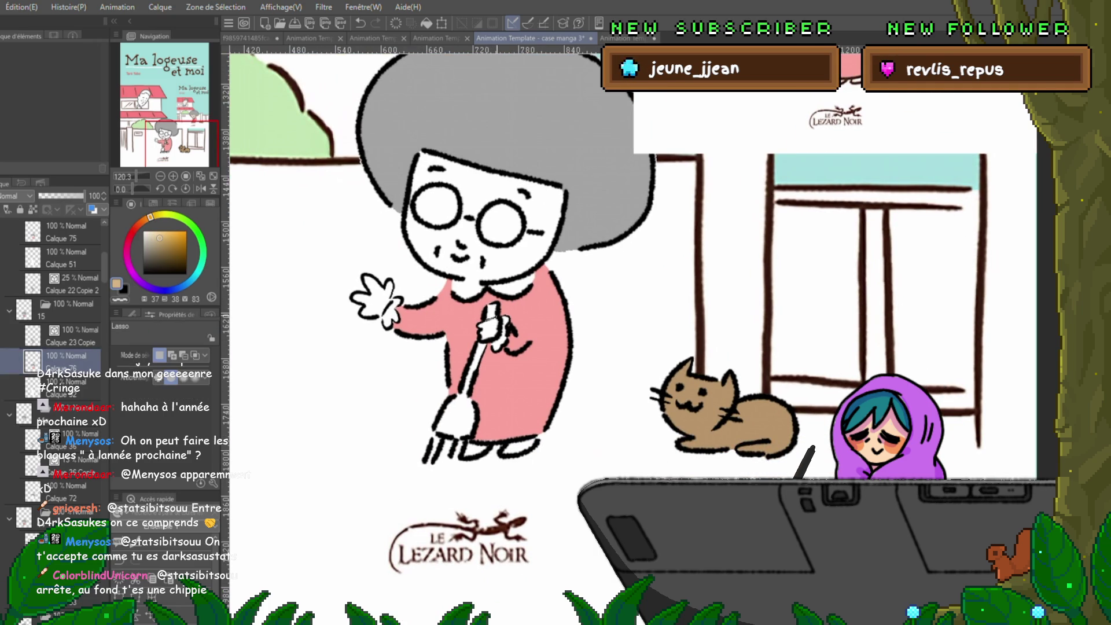
mouse_move(486, 302)
mouse_down()
mouse_move(484, 320)
mouse_move(543, 243)
mouse_up()
key(ctrl+d)
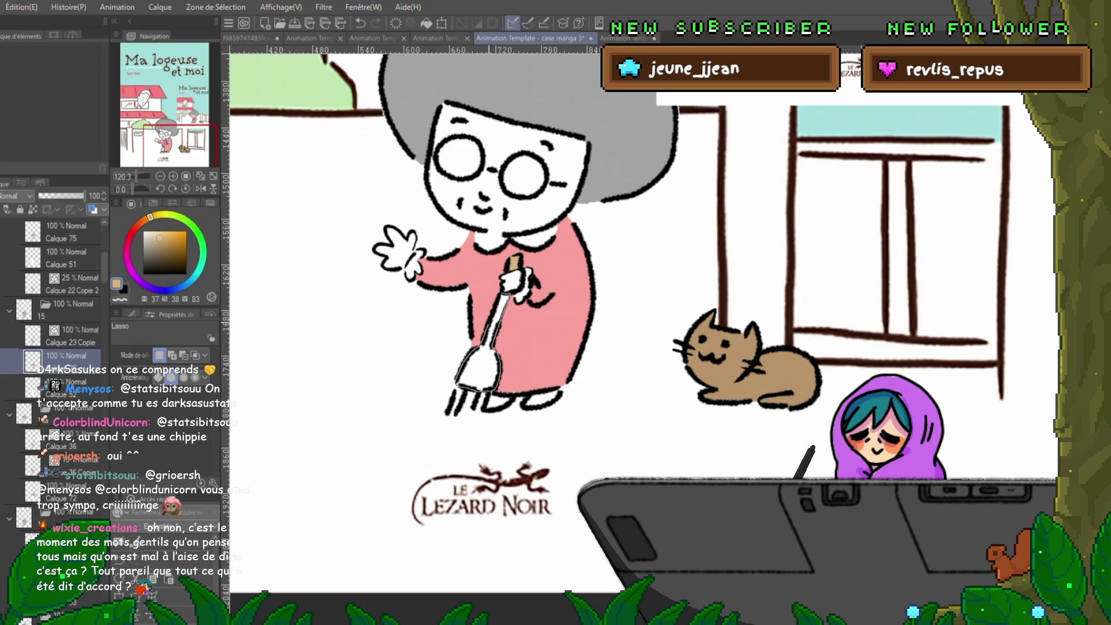
drag(457, 385, 461, 387)
click(550, 411)
key(ctrl+d)
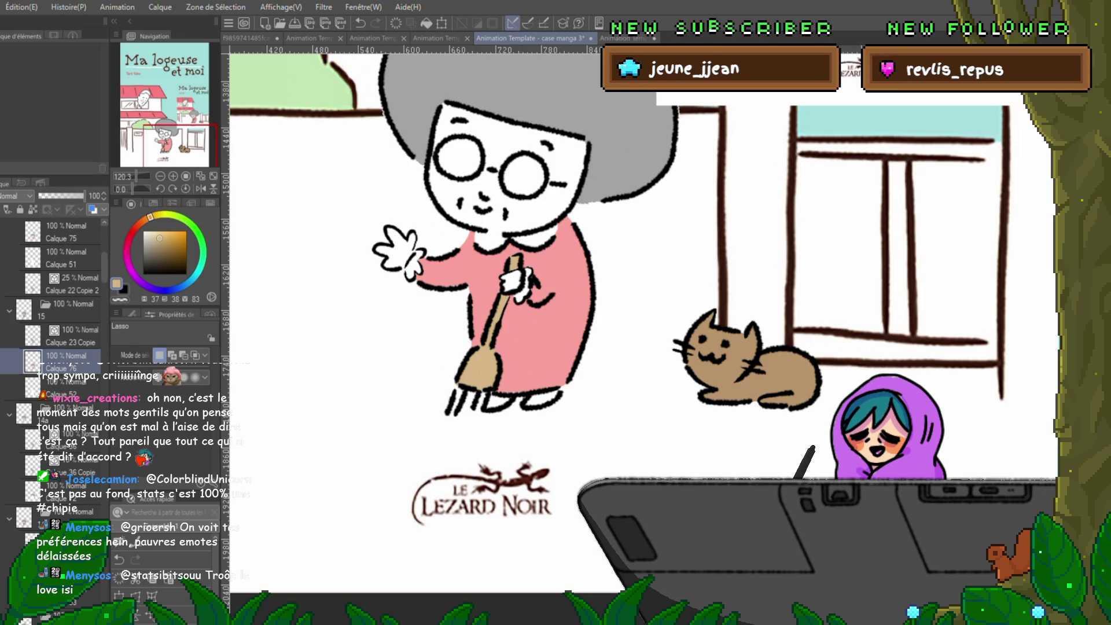
- Play the animation to check that both sweeping frames now have a tan broom
drag(579, 260, 556, 302)
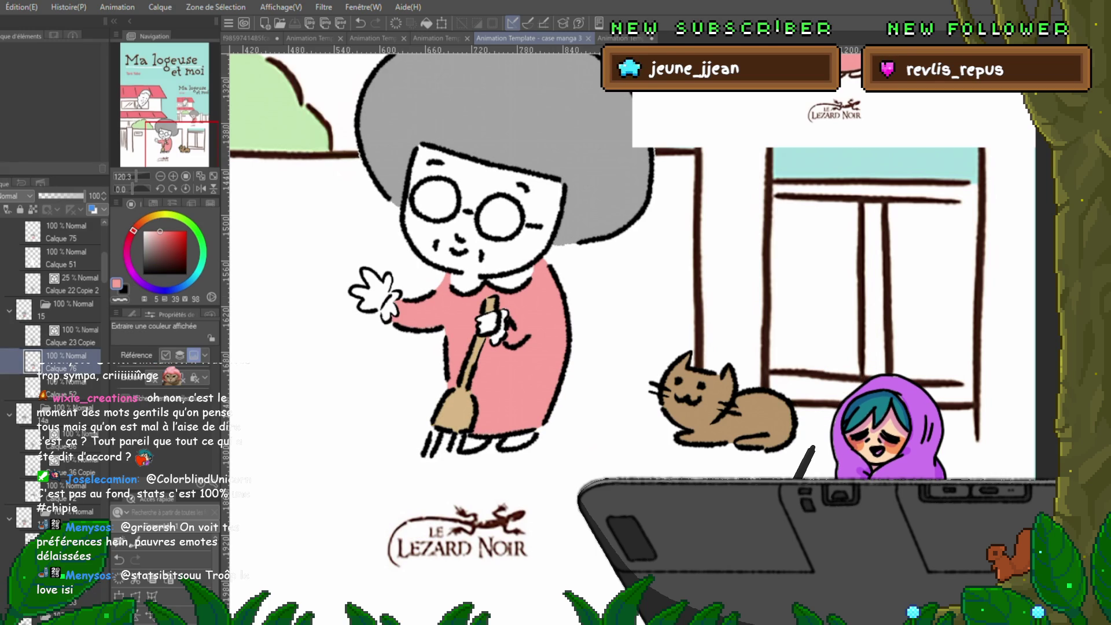
key(p)
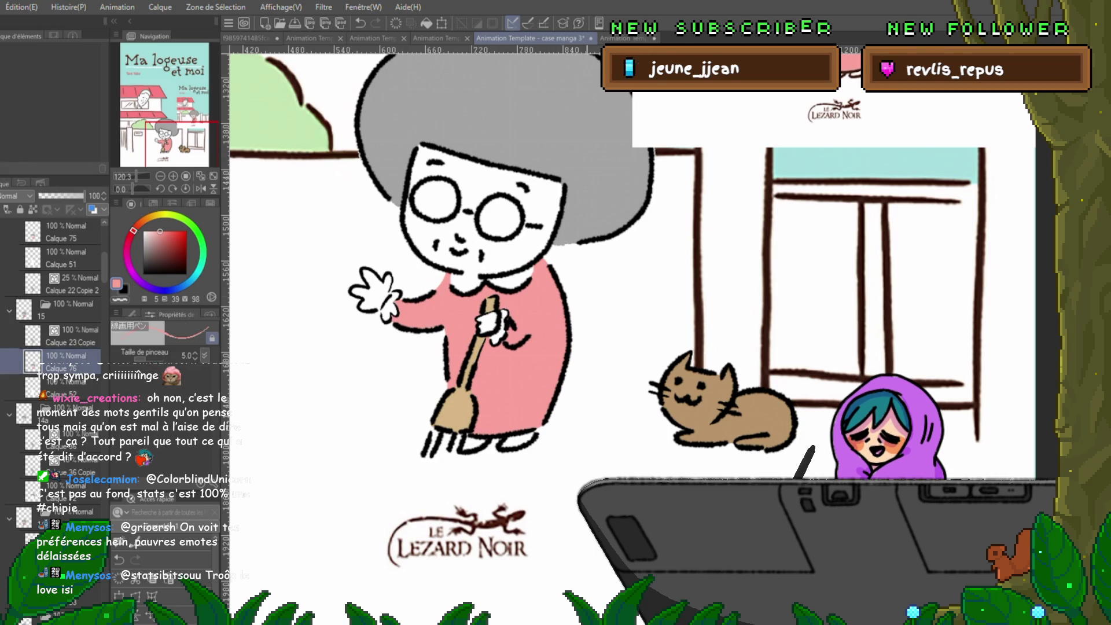
key(space)
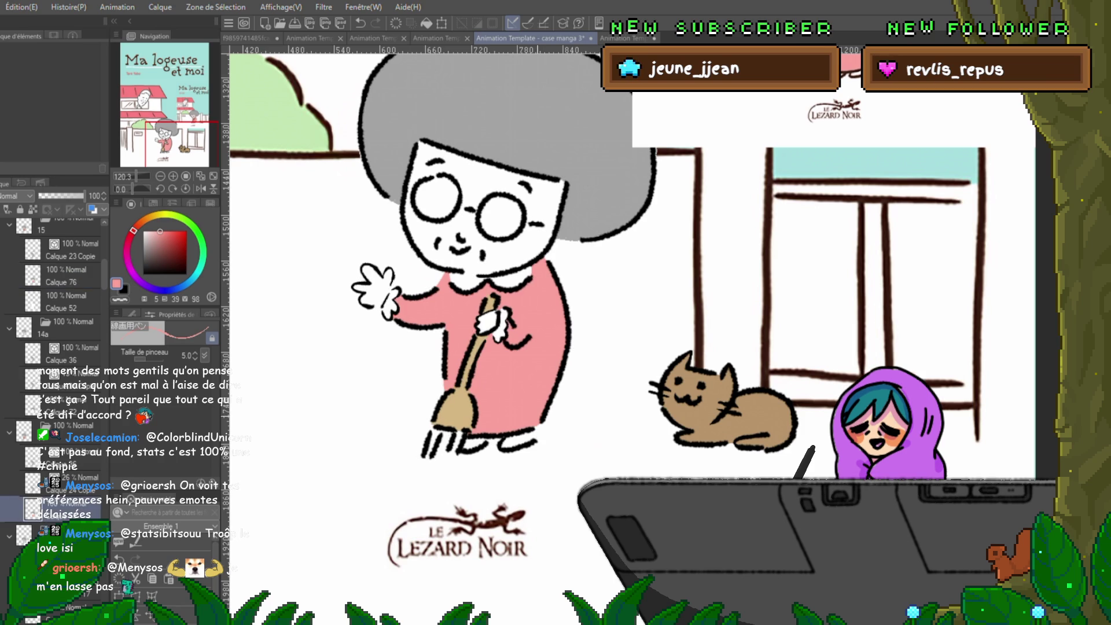
- Go to the uncoloured line-art frame, then lasso the old woman's sleeve and fill it pink
key(i)
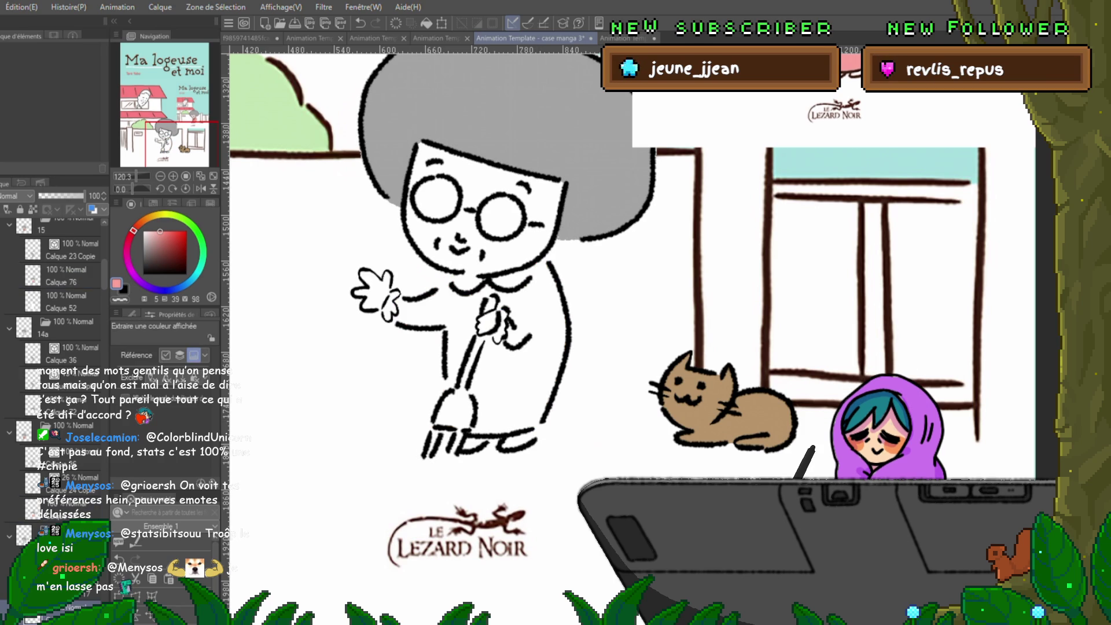
key(m)
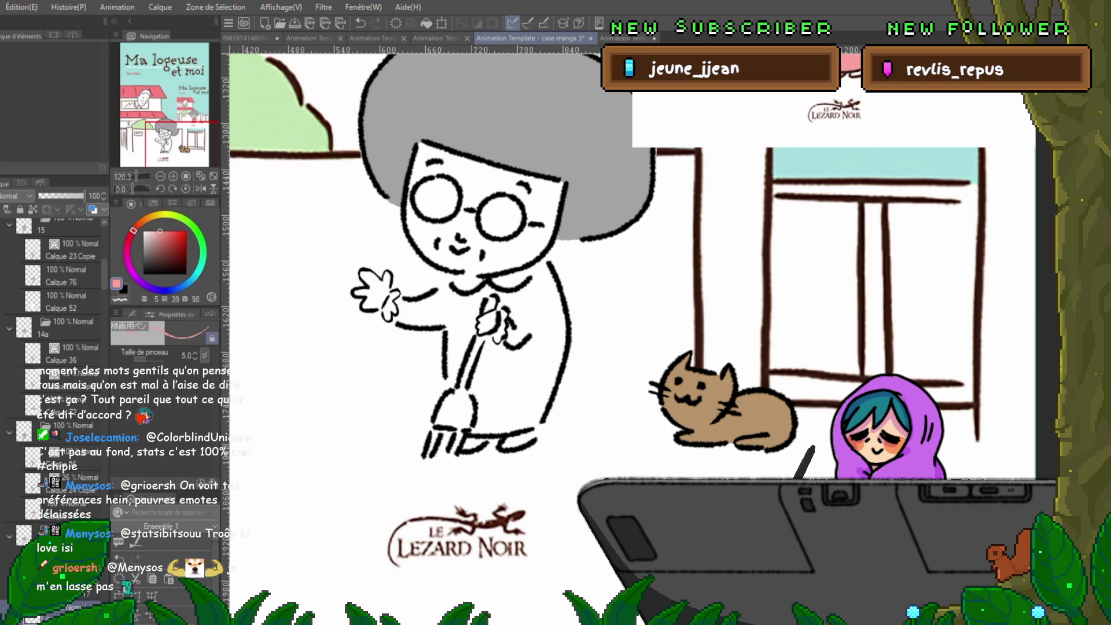
drag(604, 271, 593, 302)
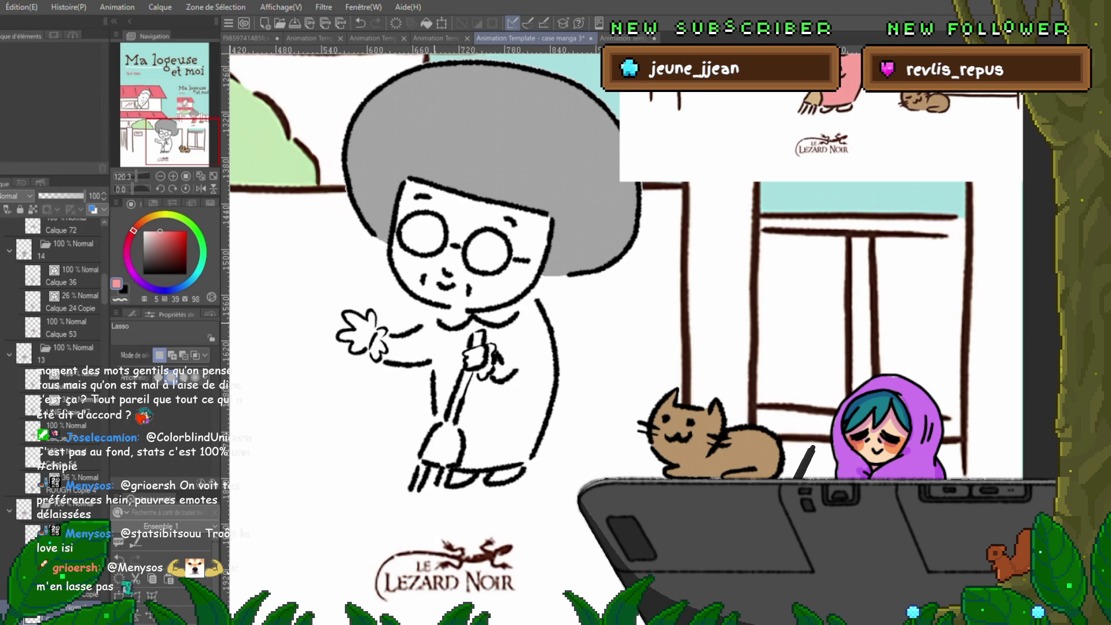
key(Right)
key(Left)
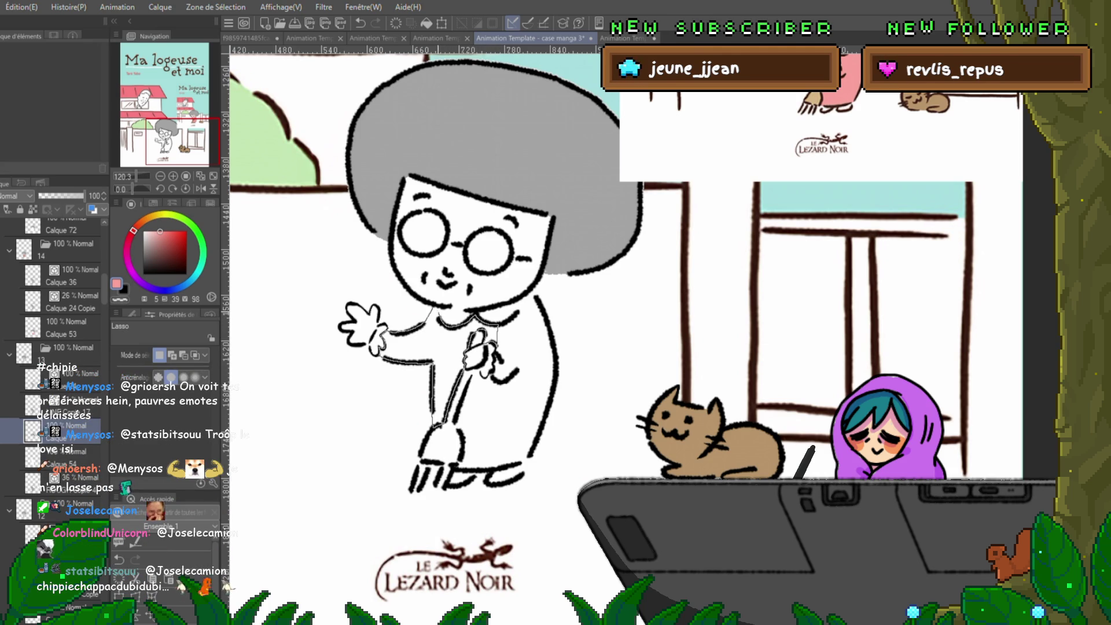
key(alt+BackSpace)
key(ctrl+d)
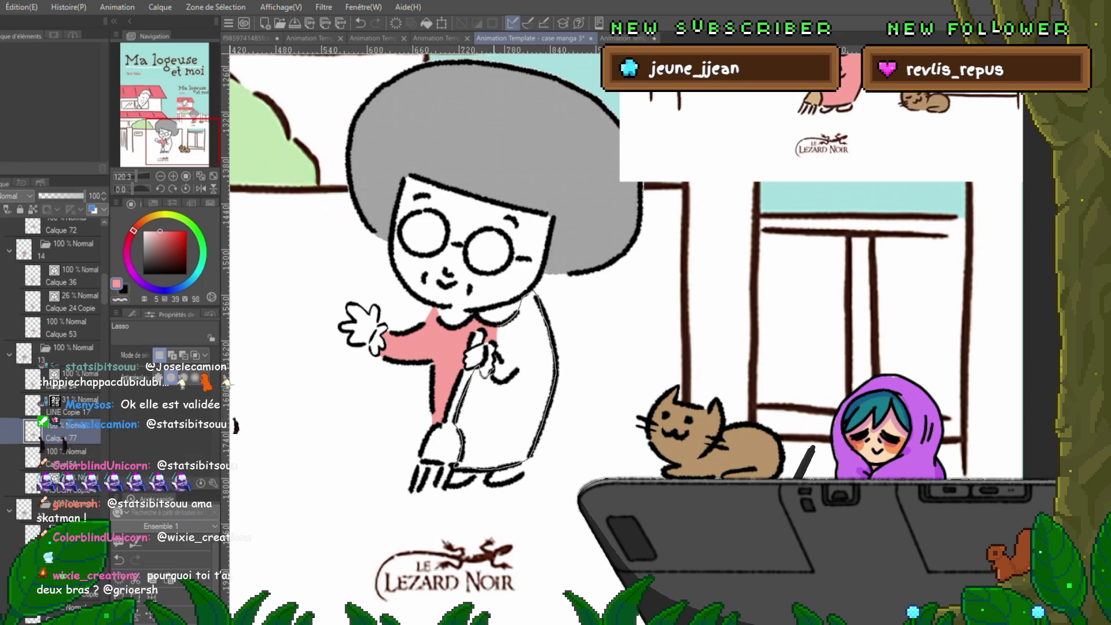
- Lasso the main body of the old woman's dress and fill it pink
drag(460, 466, 423, 466)
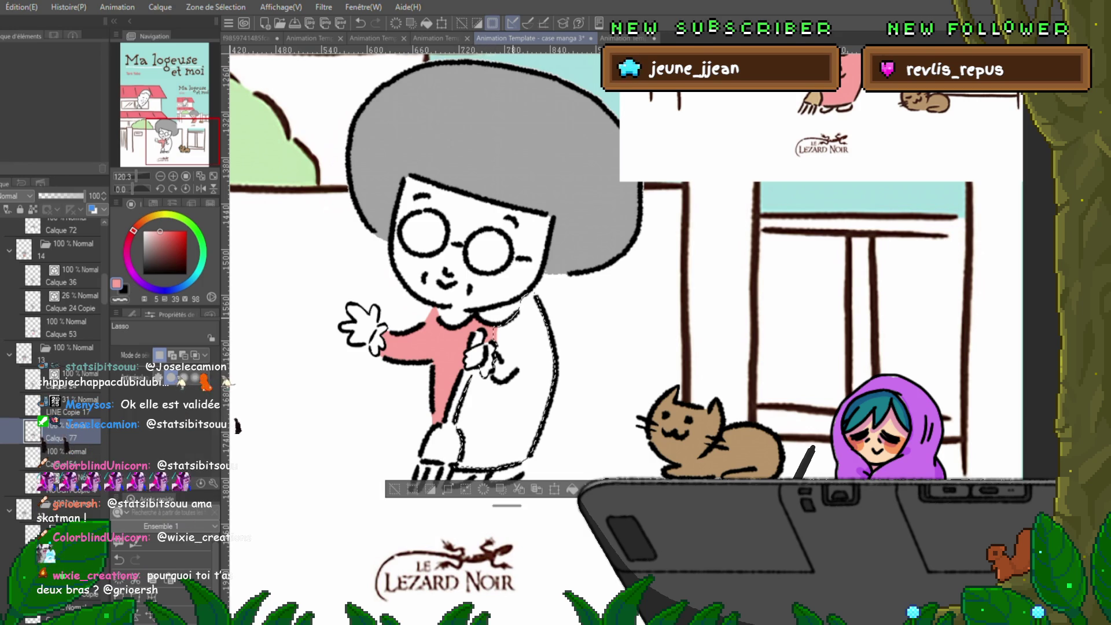
key(alt+BackSpace)
key(ctrl+d)
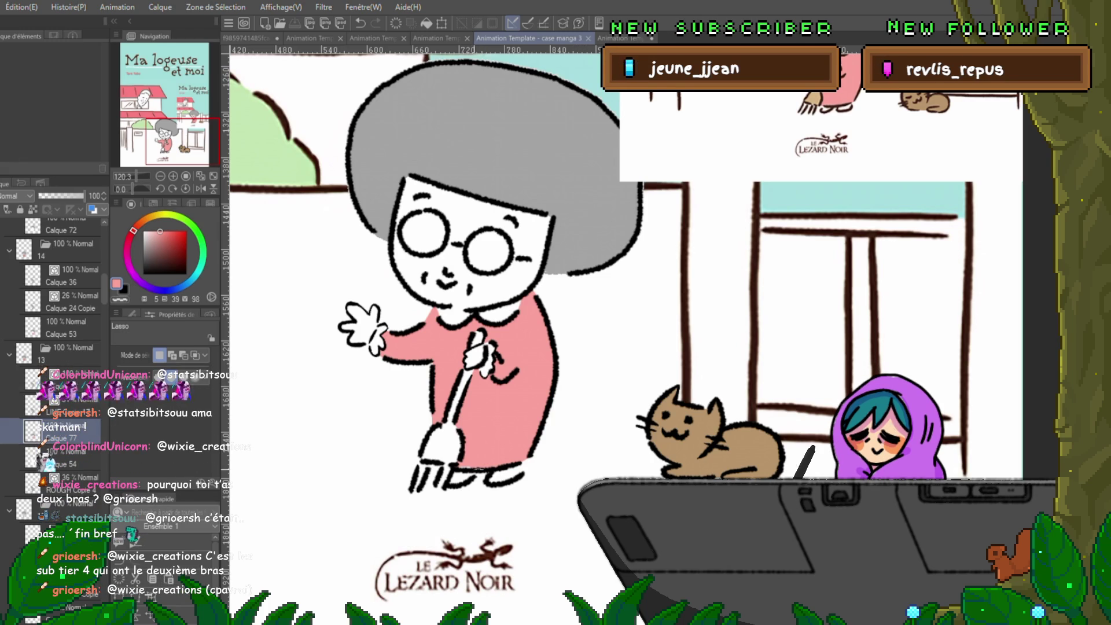
- Fill the leftover unpainted gaps near the broom, arm, lower dress and under the hand
drag(460, 462, 462, 467)
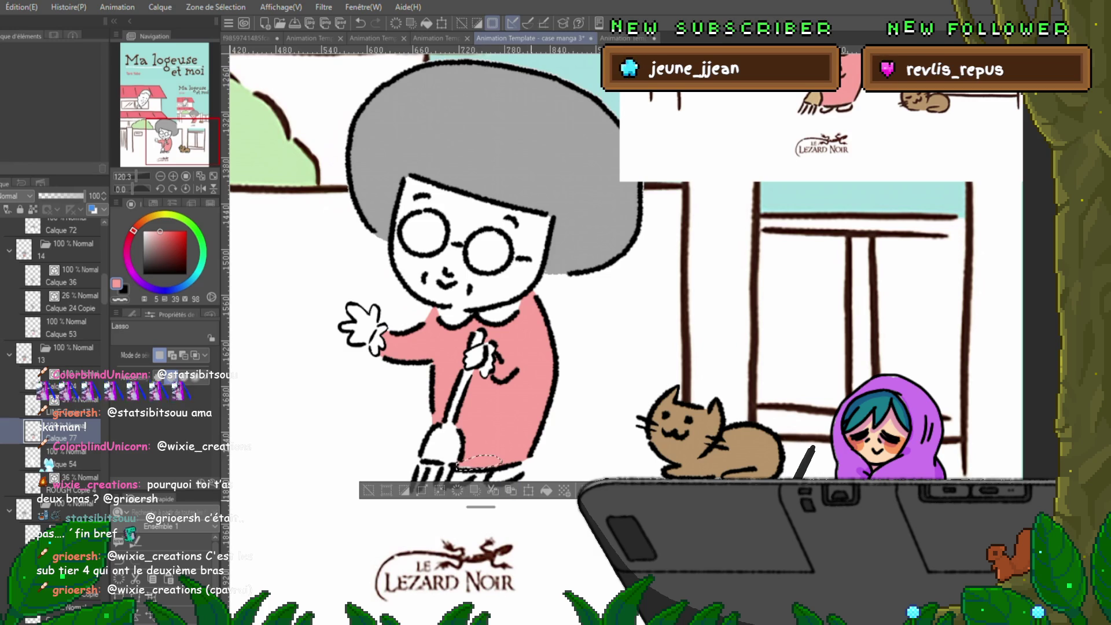
key(ctrl+d)
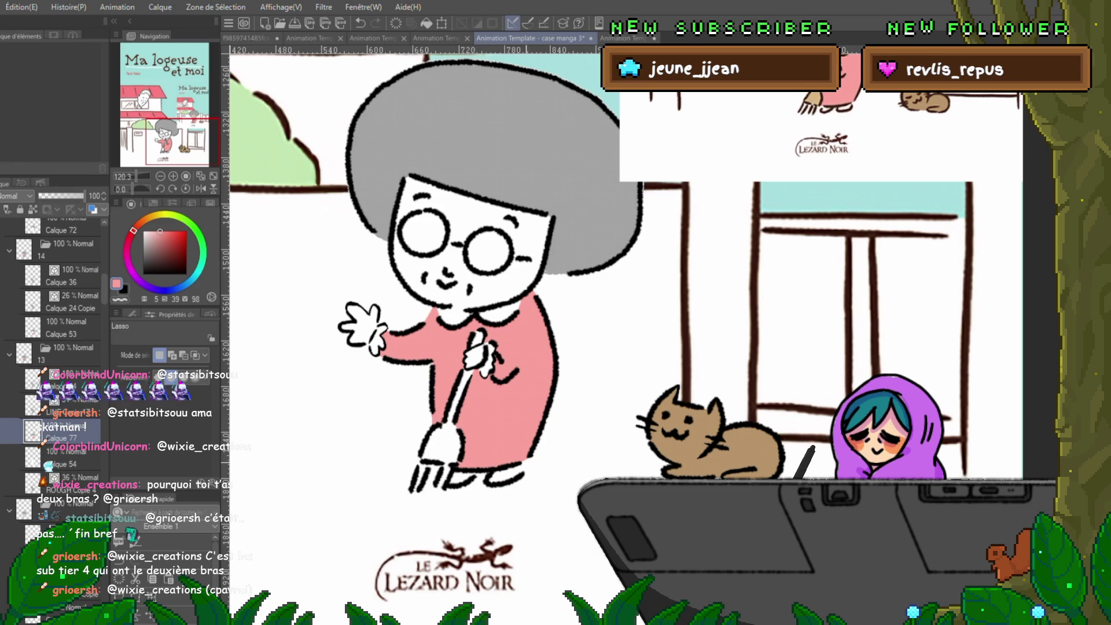
drag(435, 360, 435, 366)
key(ctrl+d)
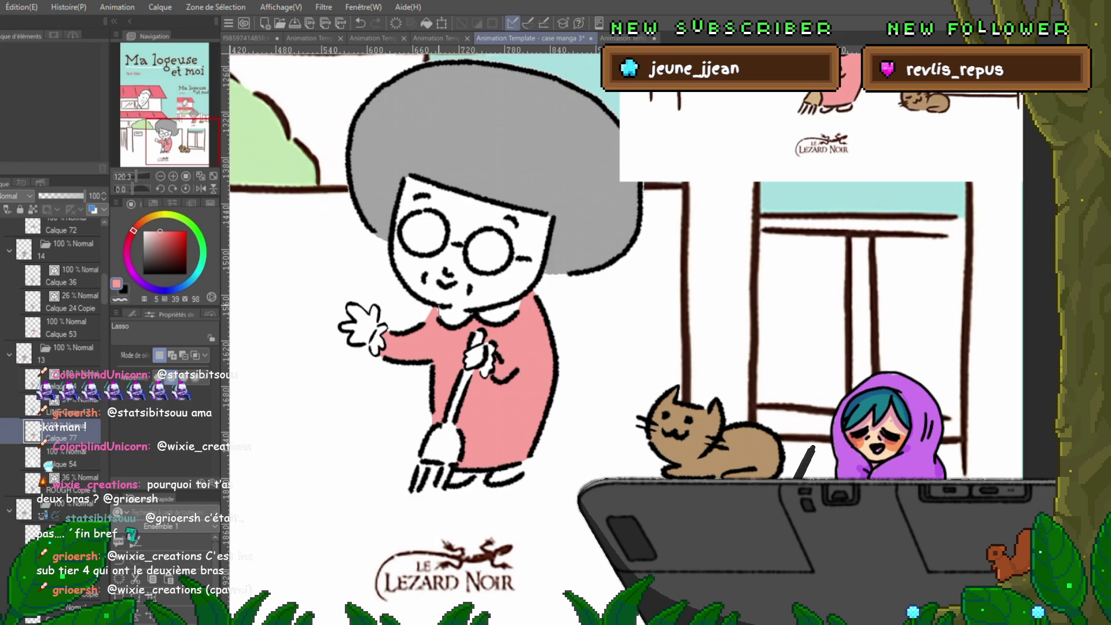
drag(457, 312, 463, 324)
key(ctrl+d)
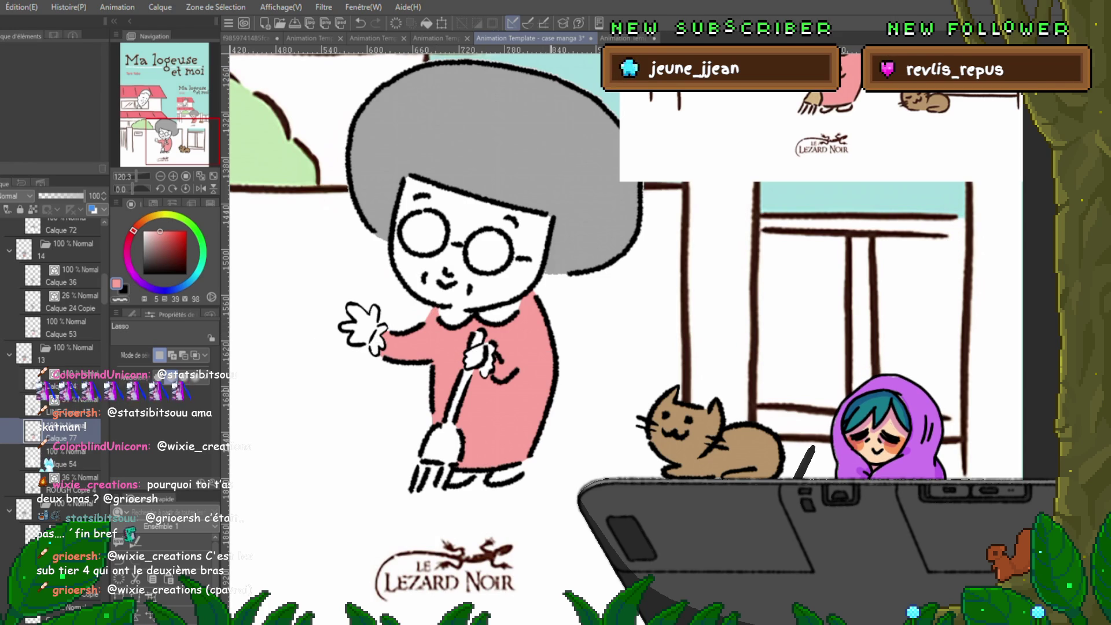
drag(458, 347, 498, 429)
key(ctrl+d)
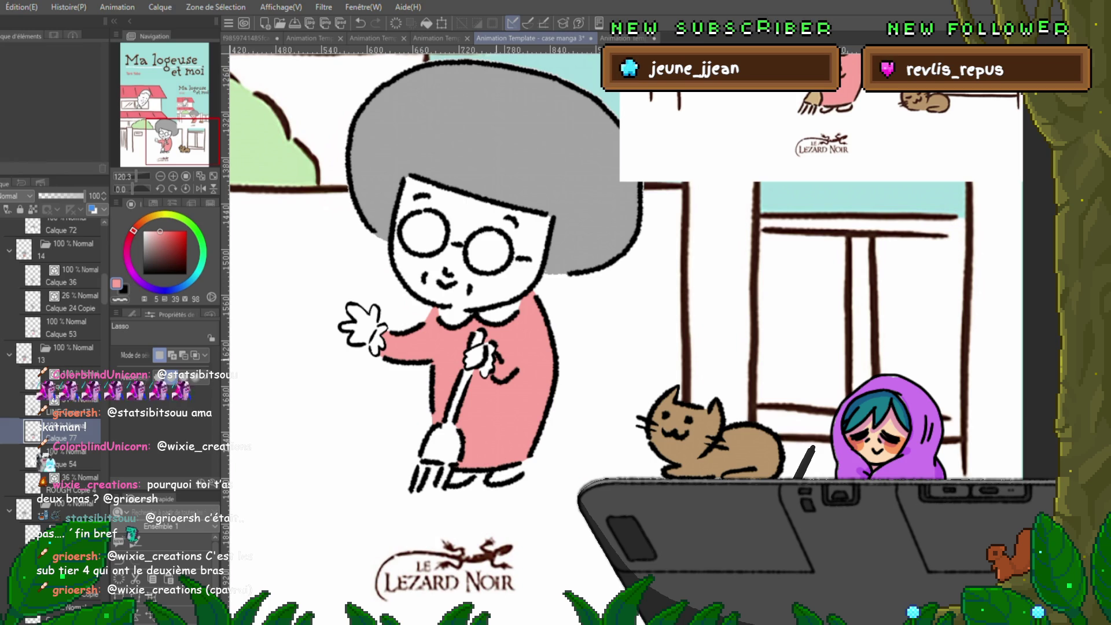
drag(486, 341, 489, 347)
key(ctrl+d)
key(ctrl+d)
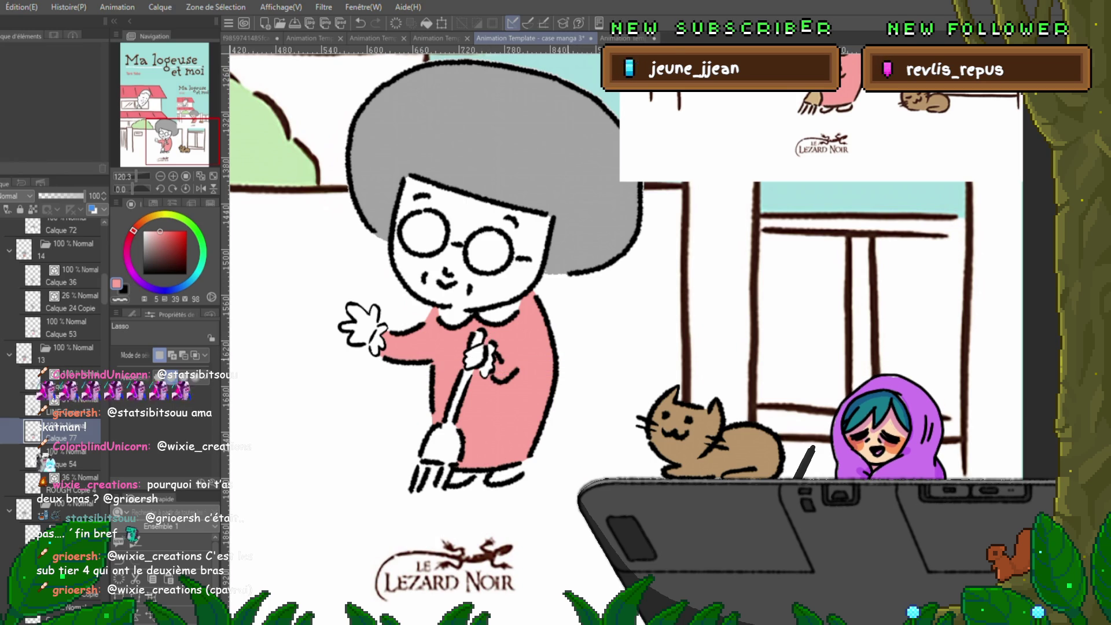